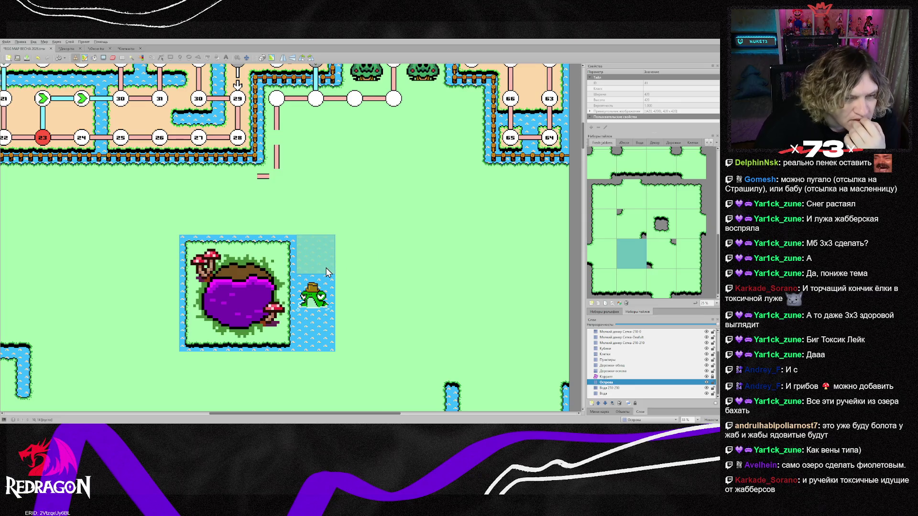
Stamp a shoreline tile from the Tilesets panel onto the island's bottom edge below the purple lake.
scroll(330, 274, down, 2)
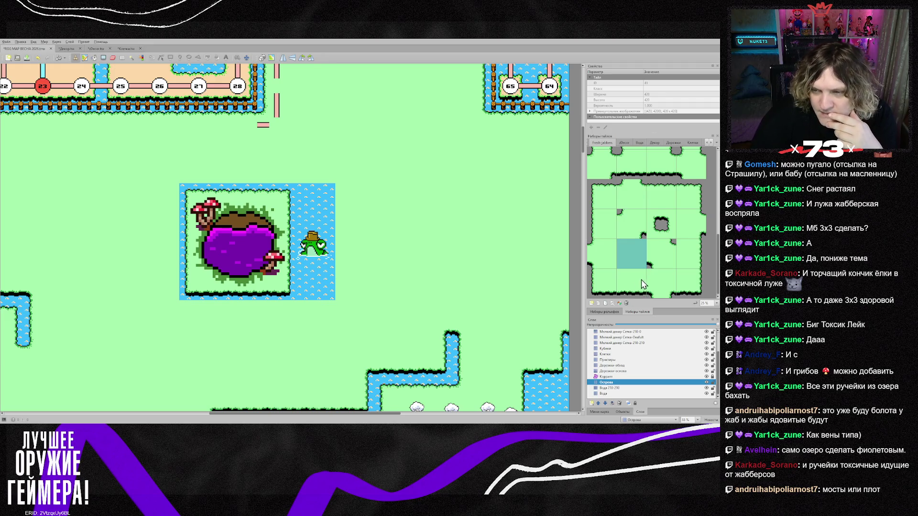
click(655, 288)
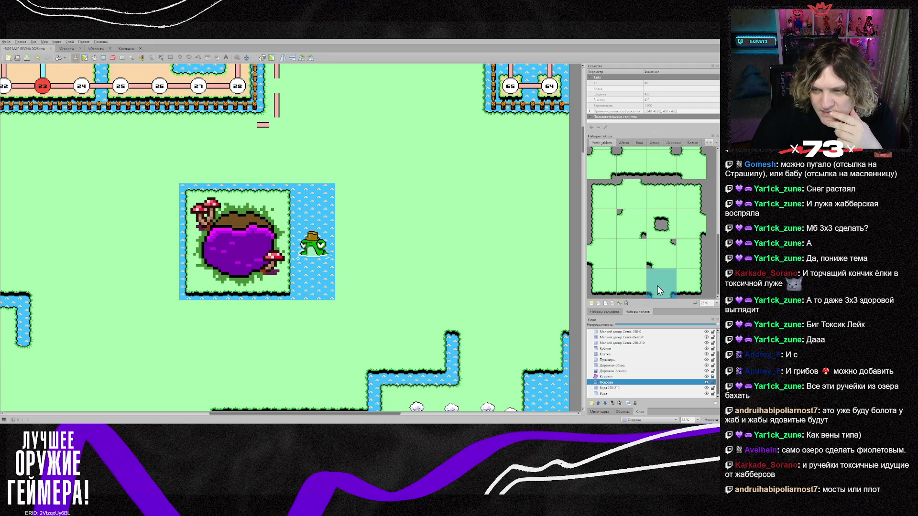
click(223, 281)
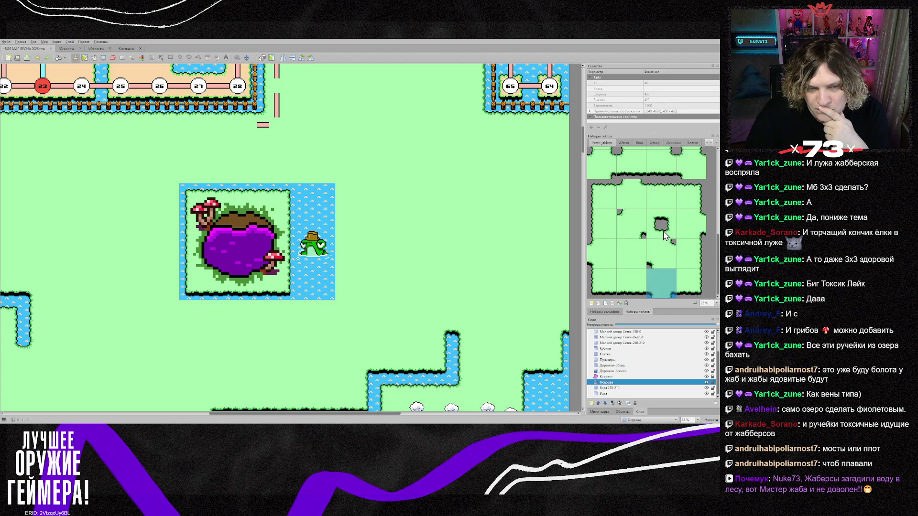
scroll(662, 234, up, 3)
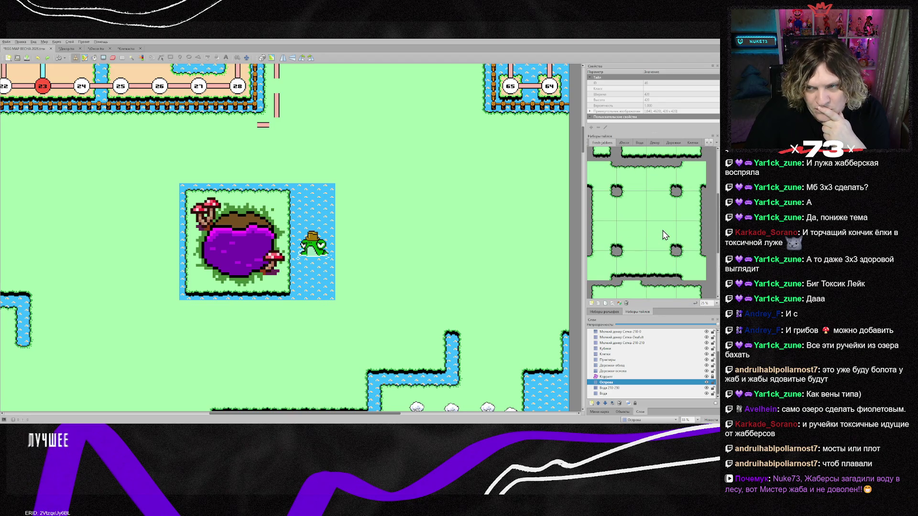
Bring up the Fresh-jabbers-plus tileset in the Tilesets panel.
scroll(661, 233, up, 3)
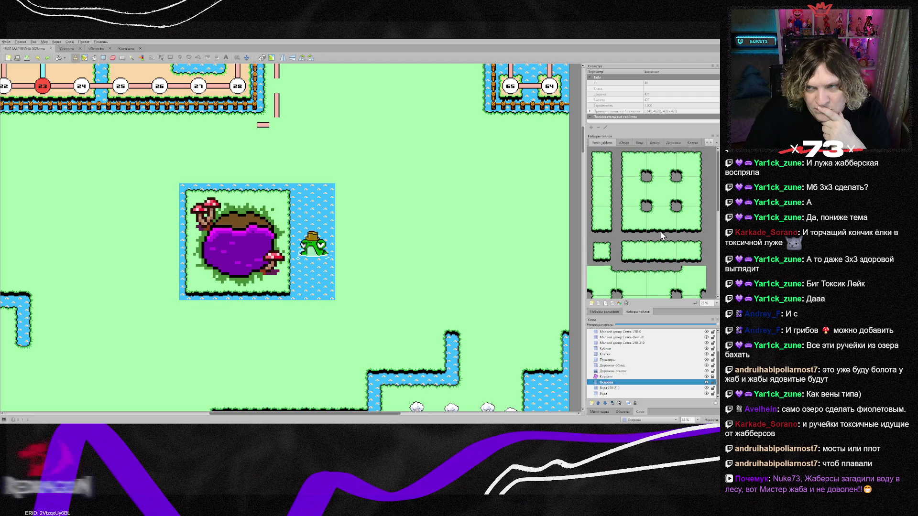
scroll(660, 232, down, 2)
scroll(660, 235, down, 4)
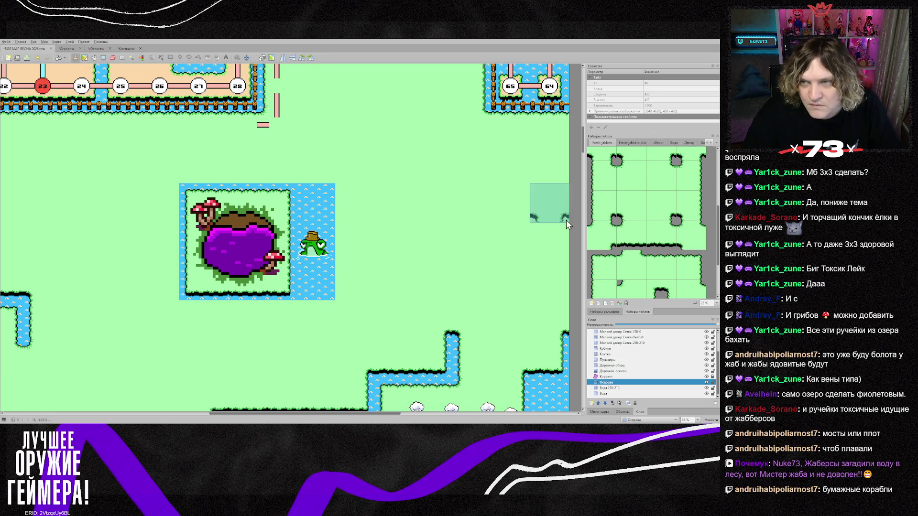
click(630, 143)
Browse down the Fresh-jabbers-plus sheet and pick a first candidate tile.
scroll(664, 284, down, 5)
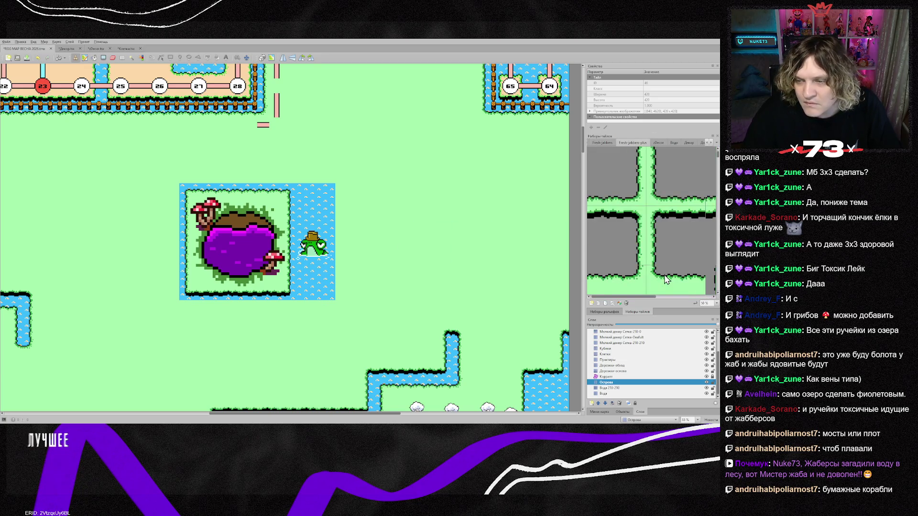
scroll(647, 266, down, 5)
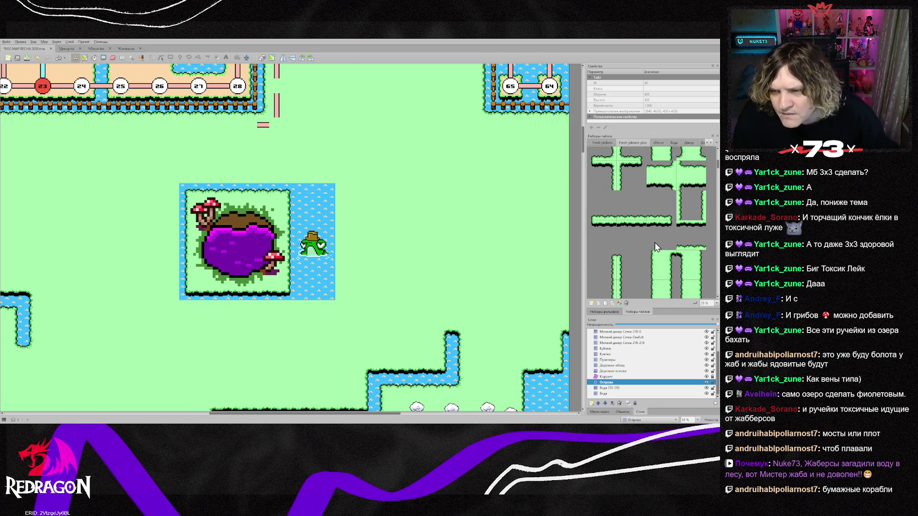
scroll(652, 254, down, 1)
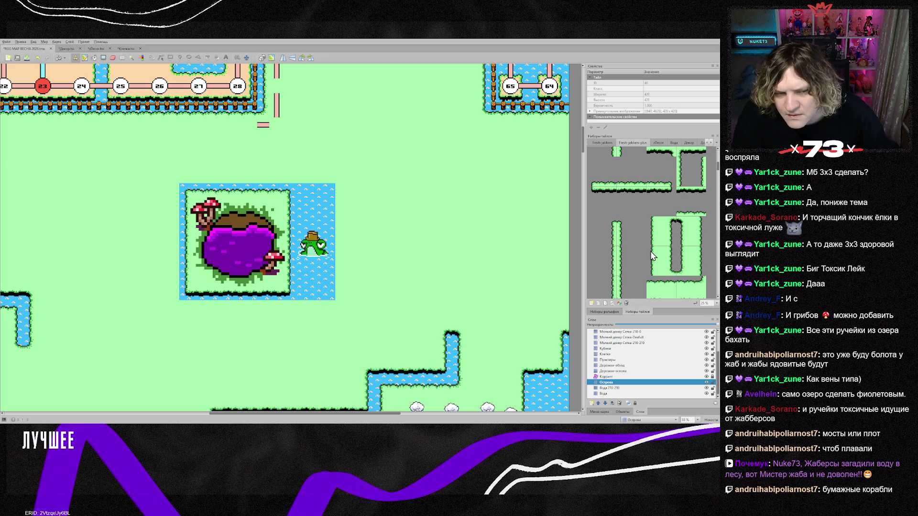
scroll(649, 251, down, 2)
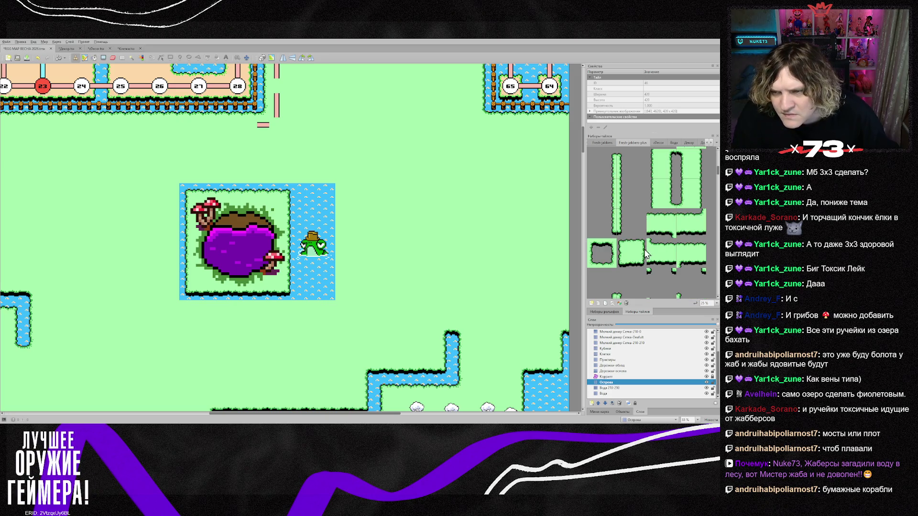
scroll(645, 259, down, 5)
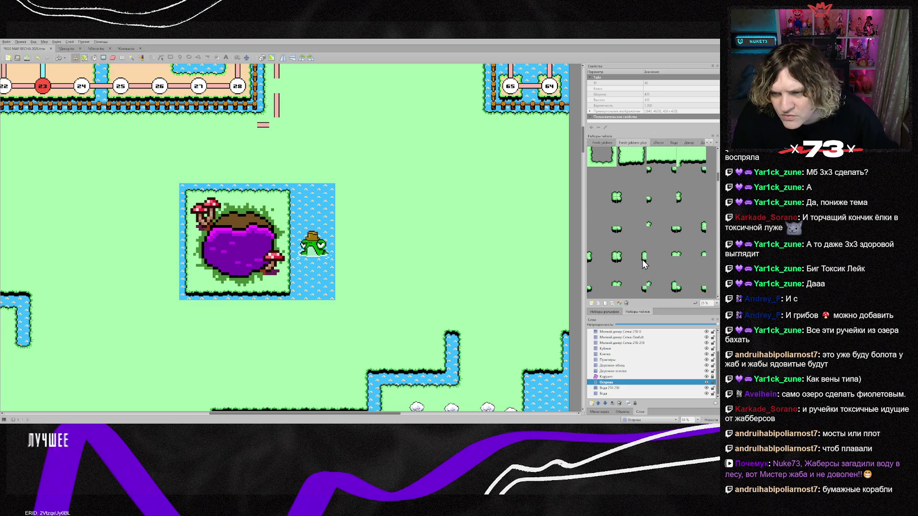
scroll(641, 260, down, 5)
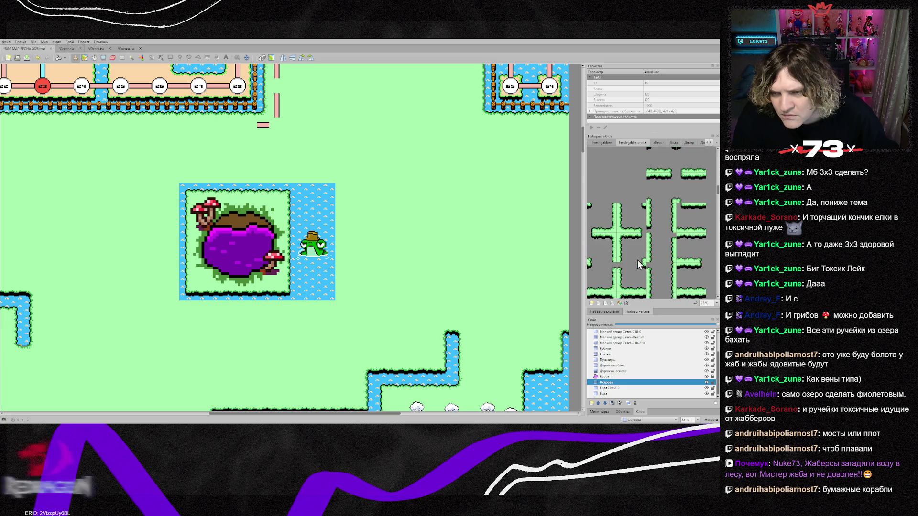
scroll(634, 261, down, 5)
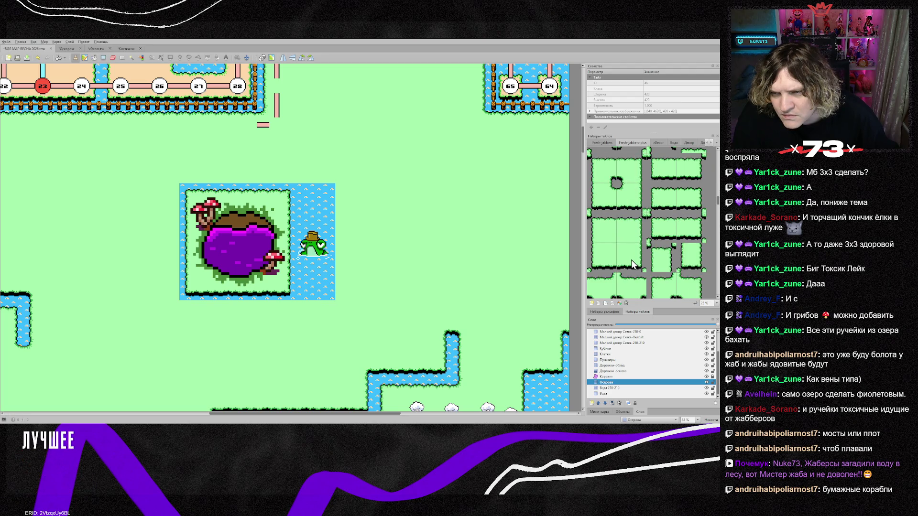
scroll(631, 261, down, 4)
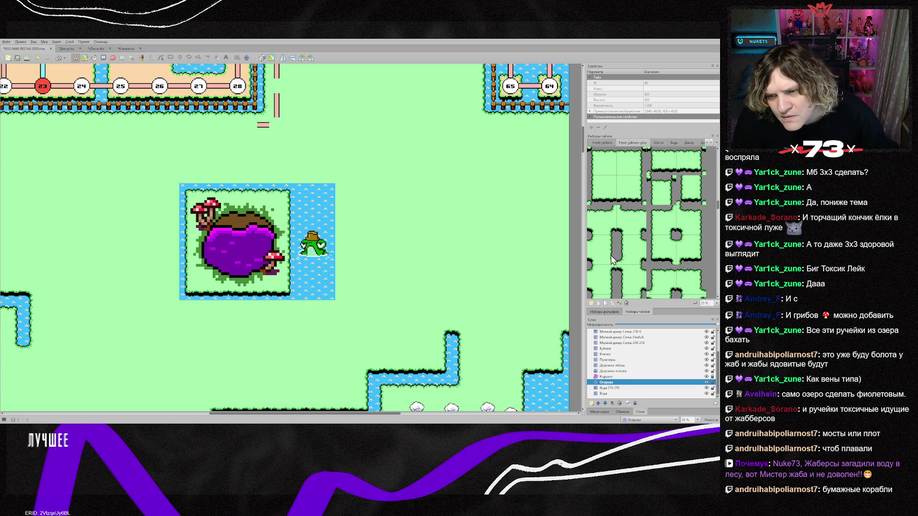
click(611, 259)
Switch the brush to a different grass-edge tile from the sheet.
scroll(607, 260, down, 3)
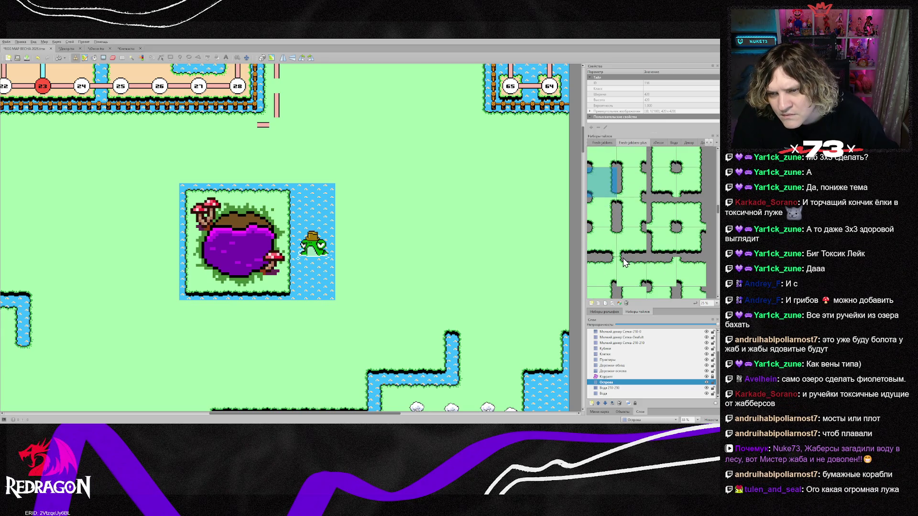
scroll(626, 246, up, 1)
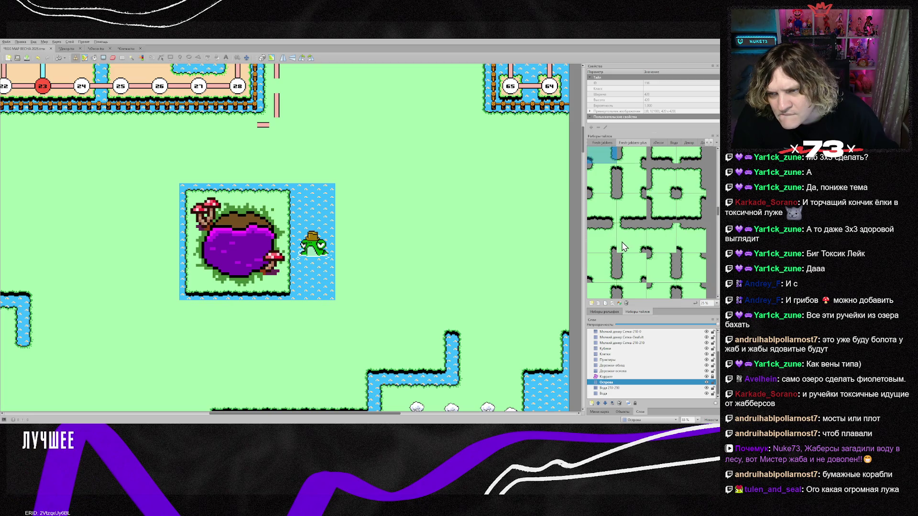
scroll(623, 246, up, 1)
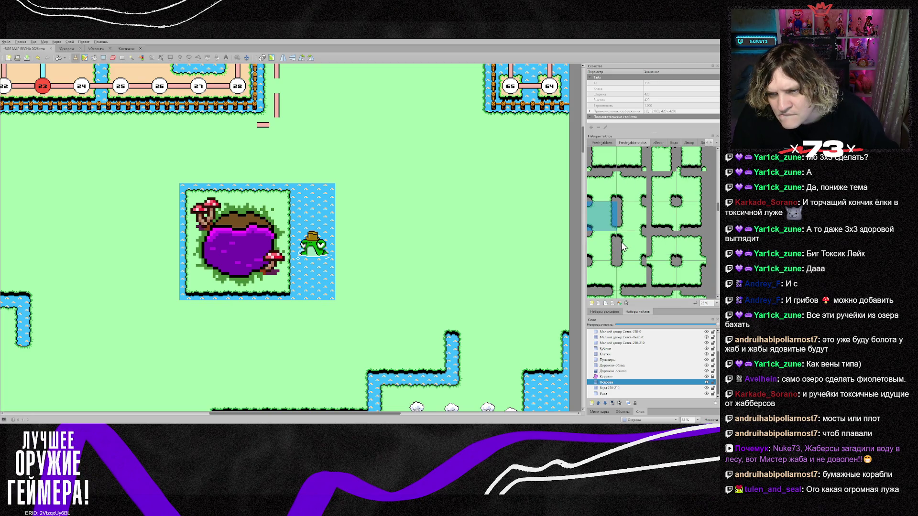
scroll(640, 251, down, 4)
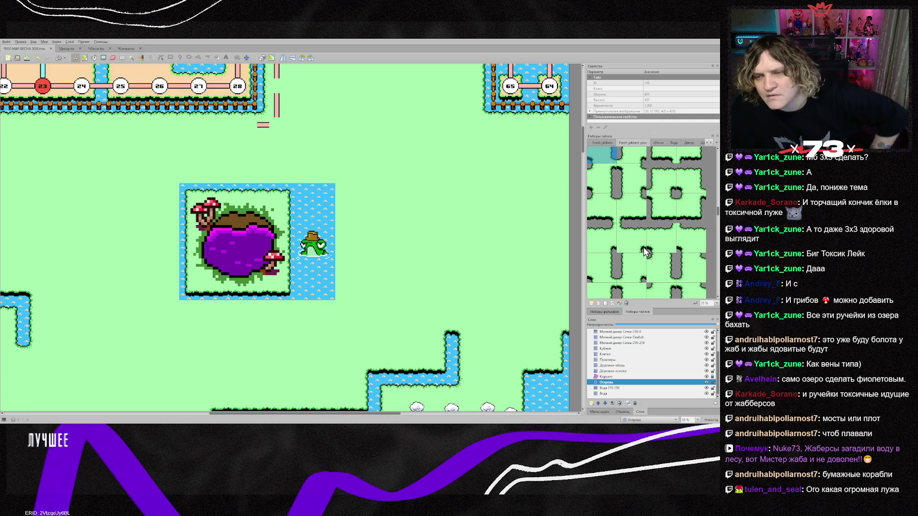
scroll(643, 249, up, 1)
scroll(644, 249, down, 1)
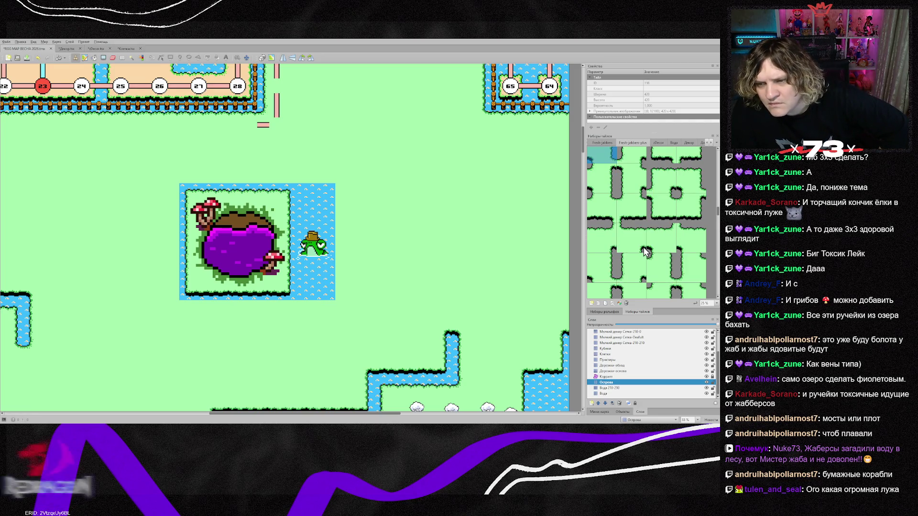
click(669, 272)
scroll(666, 269, up, 2)
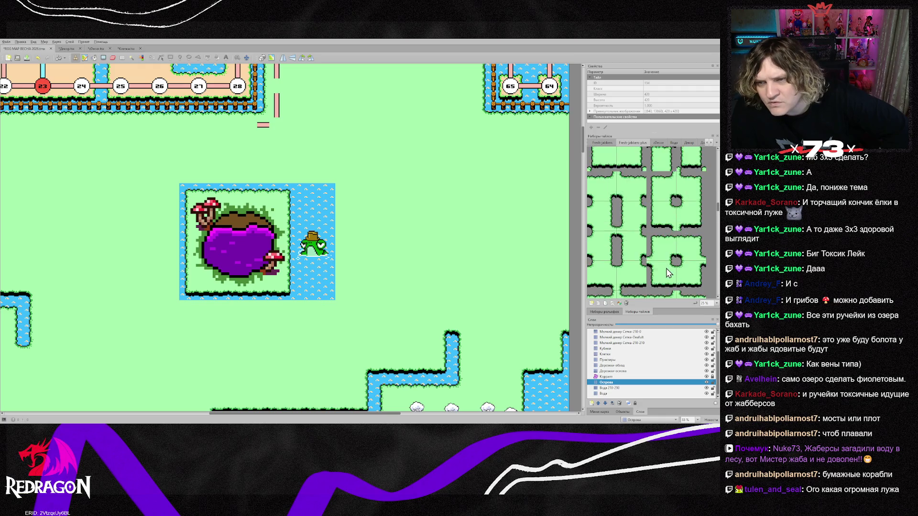
Find the water-channel tile and stamp it into the bottom shore beneath the purple lake.
scroll(667, 270, down, 3)
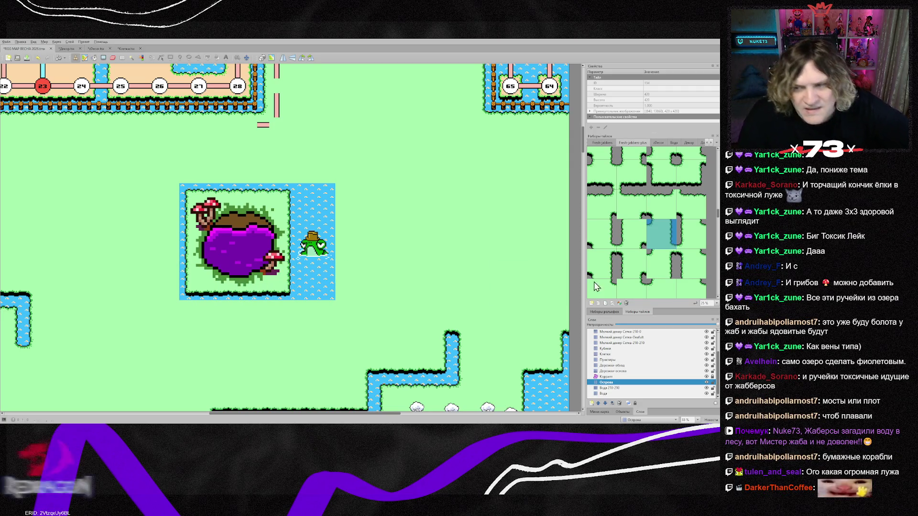
scroll(665, 257, down, 3)
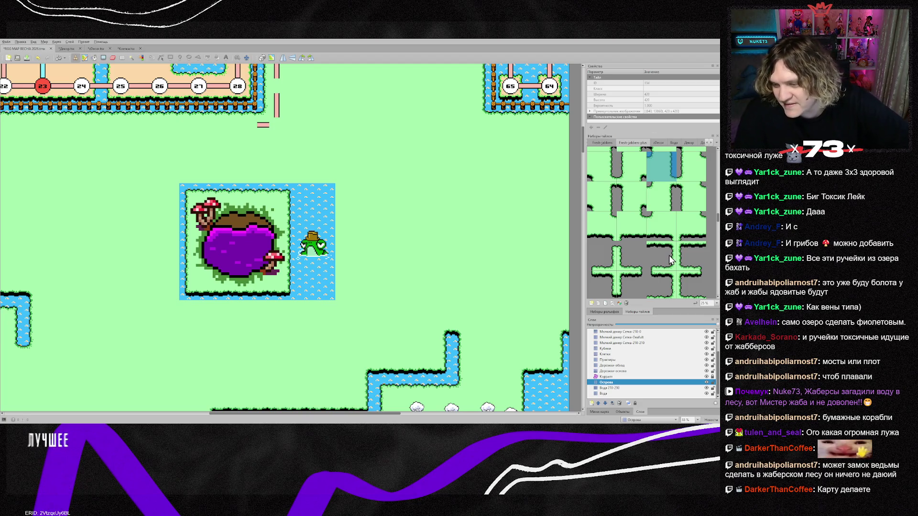
scroll(669, 256, down, 3)
scroll(666, 258, down, 1)
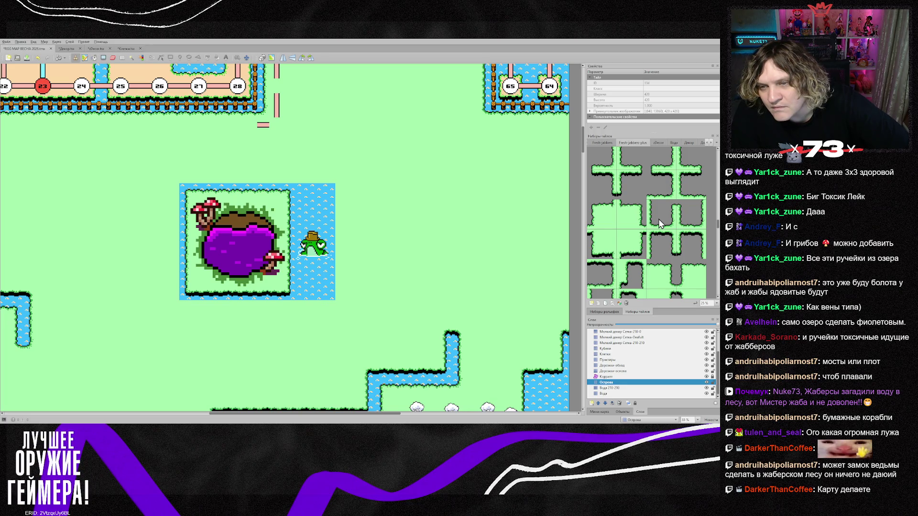
scroll(660, 223, down, 3)
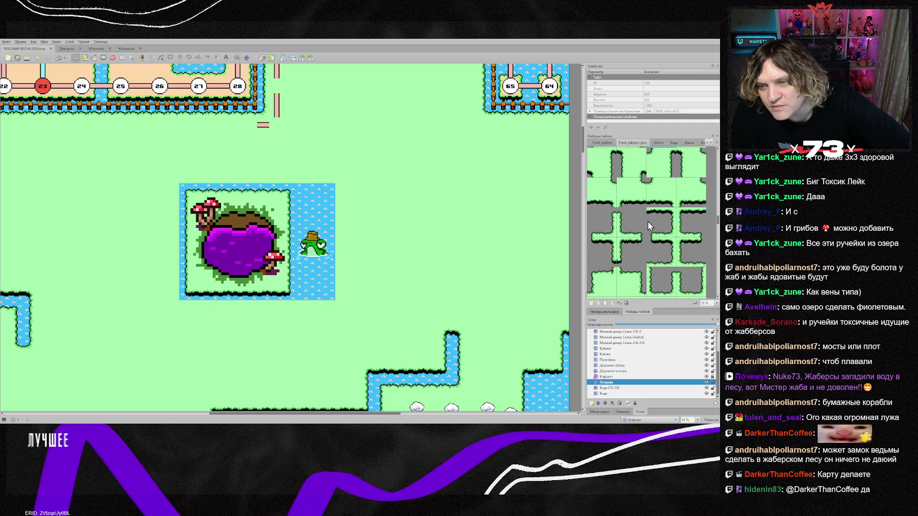
scroll(630, 237, down, 3)
scroll(629, 237, up, 3)
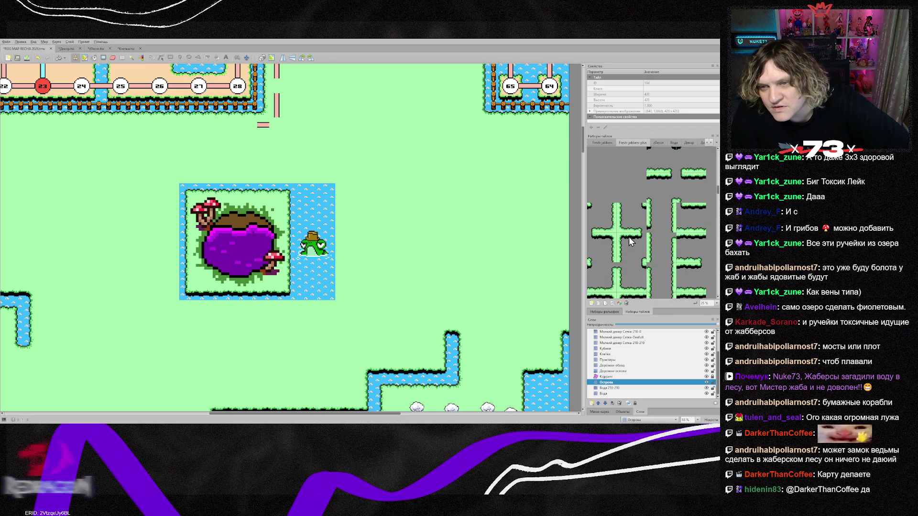
scroll(624, 233, up, 2)
scroll(621, 231, down, 3)
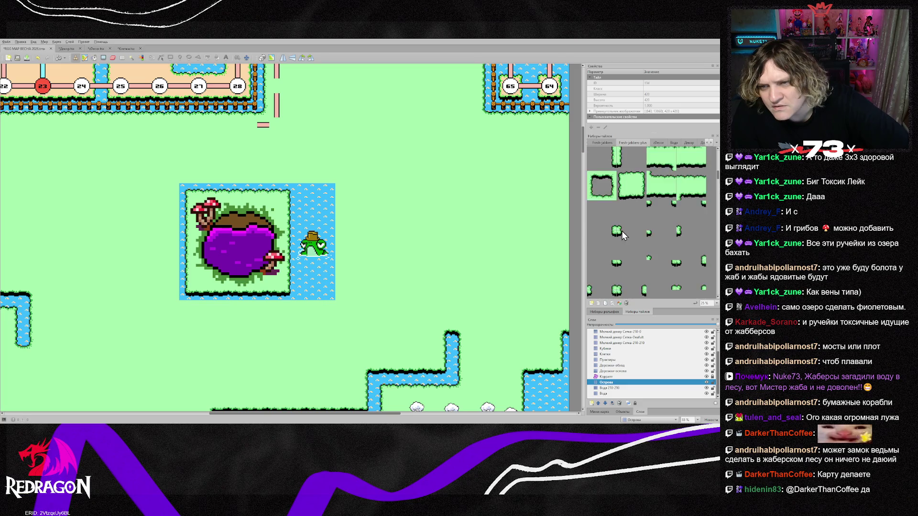
scroll(620, 243, down, 1)
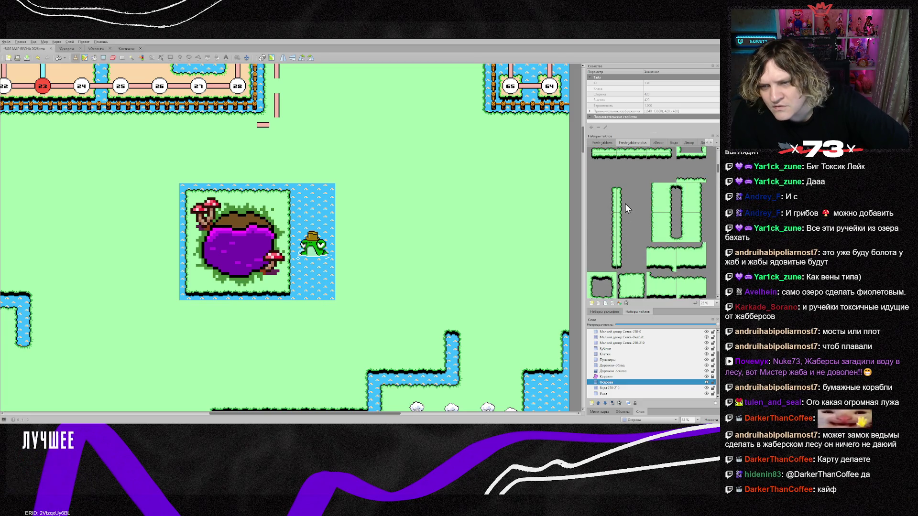
click(624, 200)
click(625, 231)
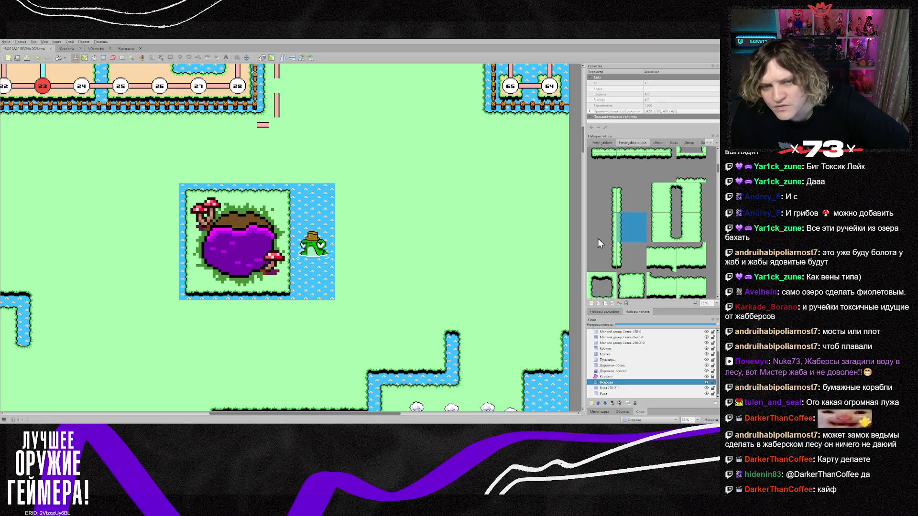
click(233, 268)
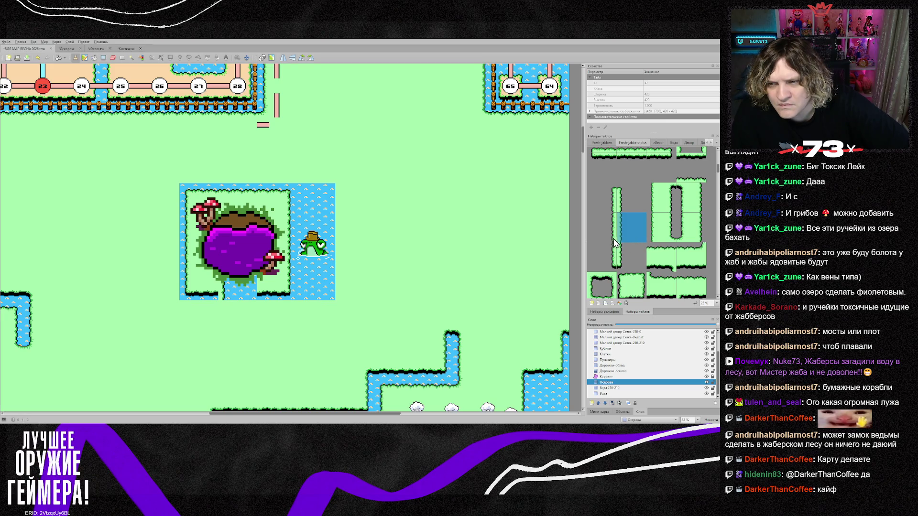
click(663, 238)
click(242, 289)
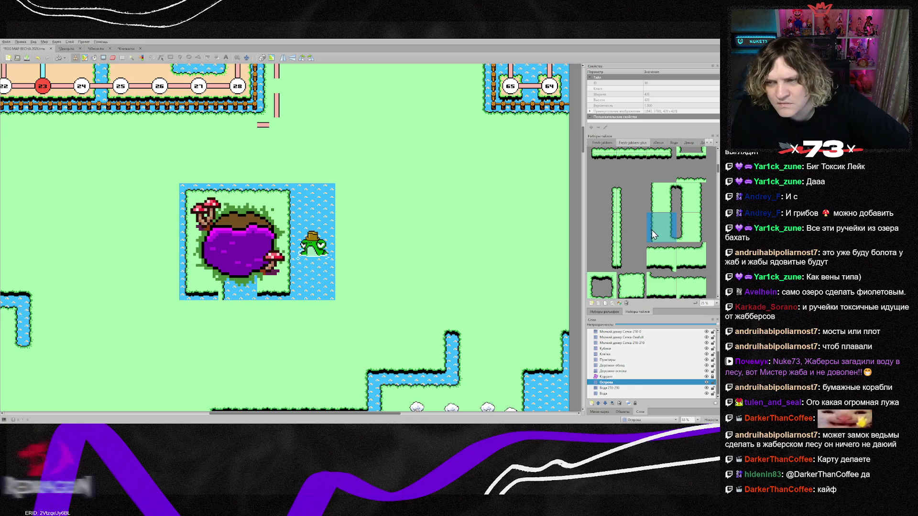
scroll(639, 224, up, 3)
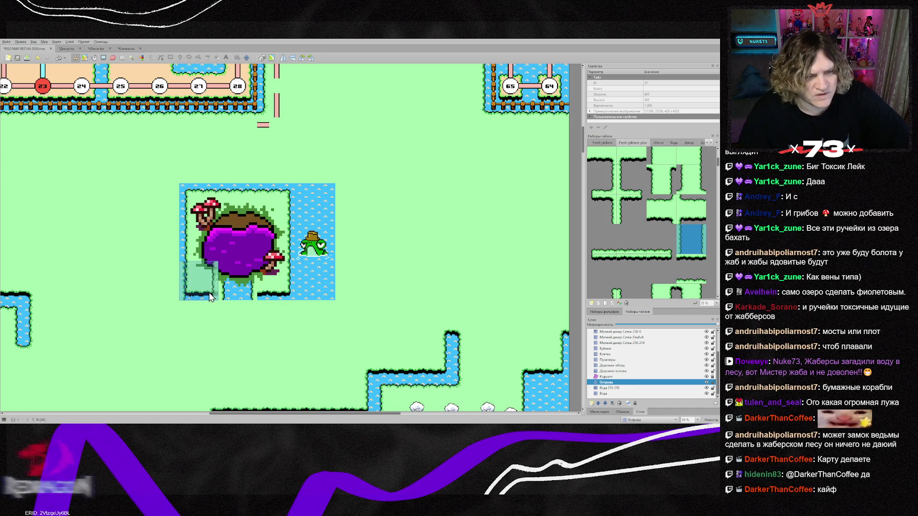
right_click(446, 281)
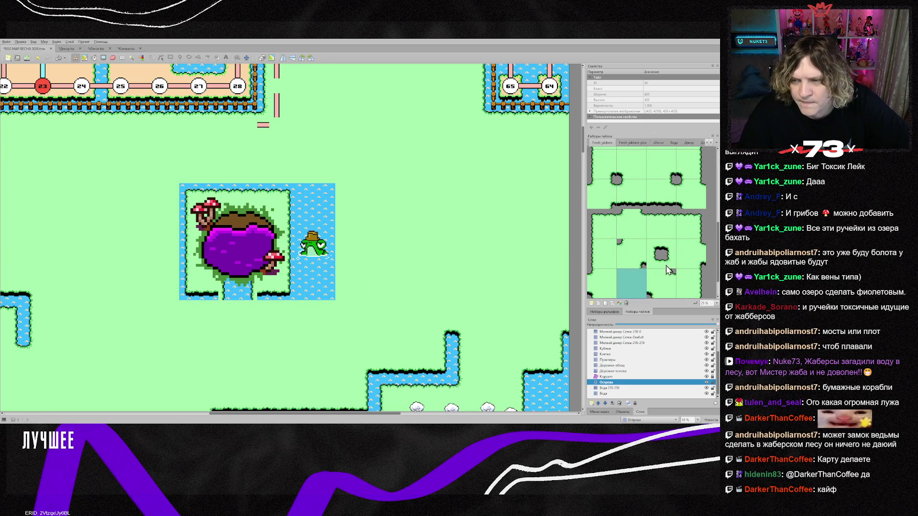
Paint a blue Fresh-jabbers-plus water tile to lengthen the stream below the island.
click(632, 143)
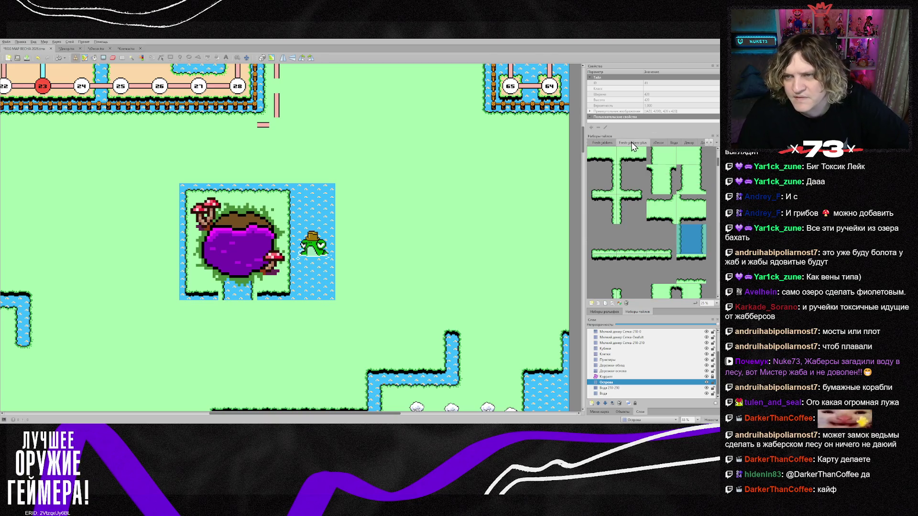
click(695, 248)
click(237, 318)
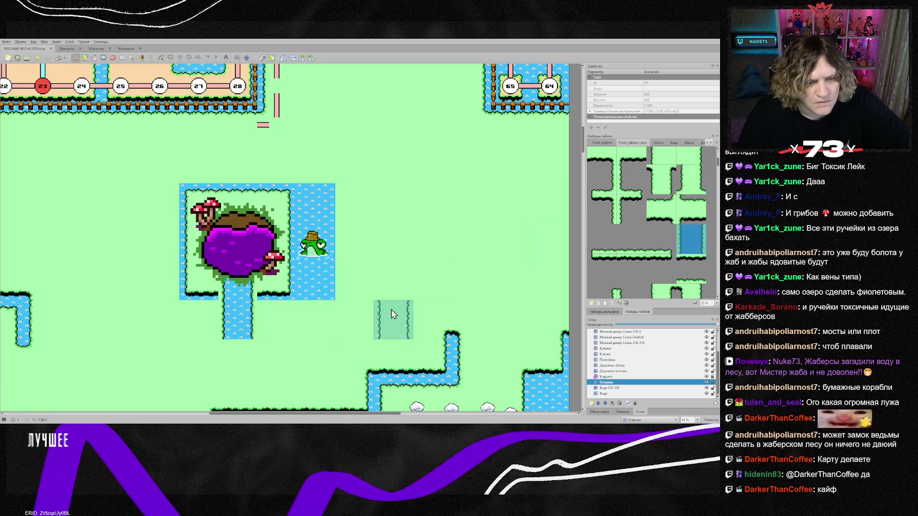
Sample a tile from the map beside the stream as the new brush.
scroll(419, 299, down, 1)
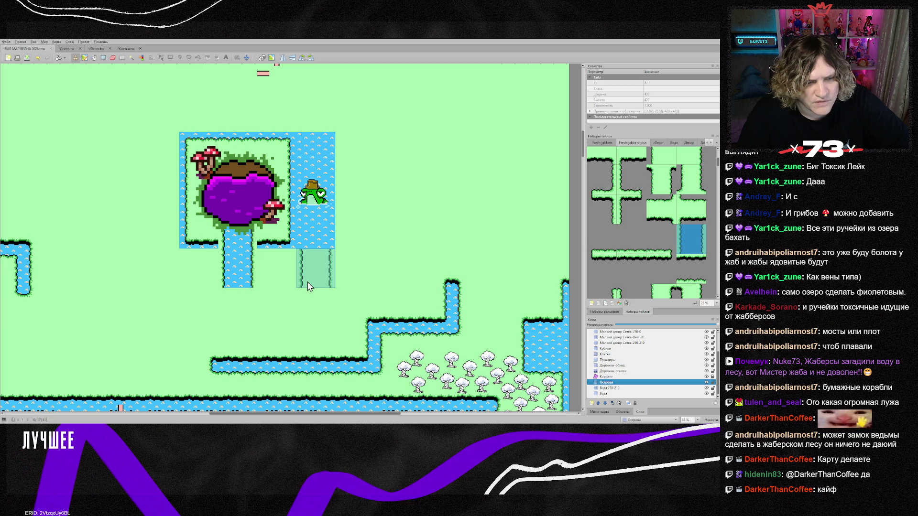
scroll(641, 231, up, 1)
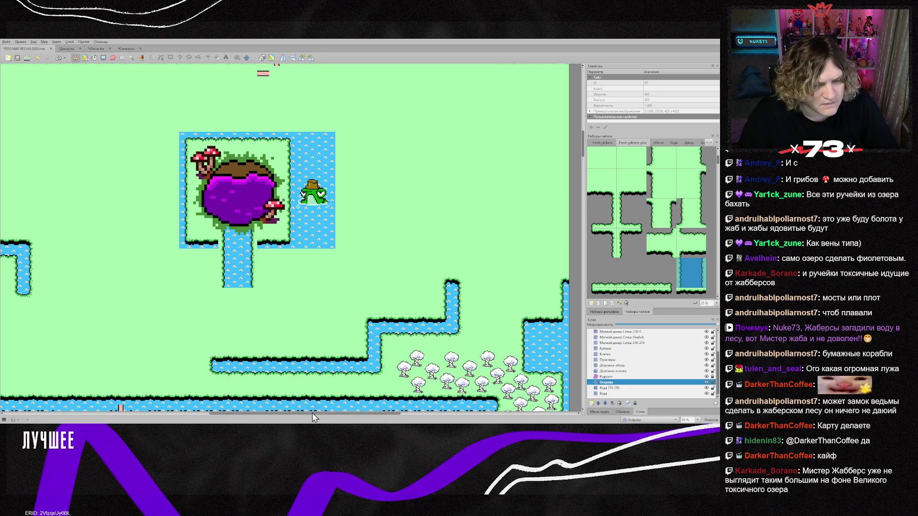
scroll(300, 414, left, 5)
right_click(334, 309)
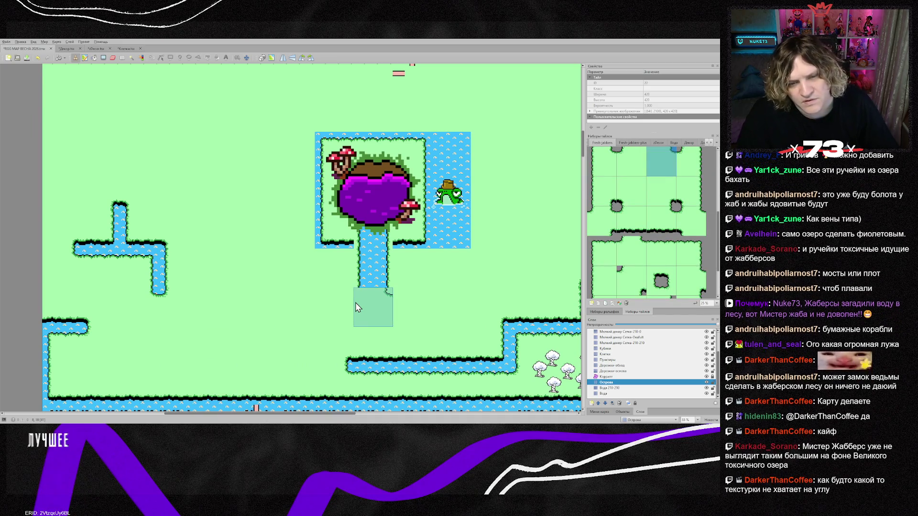
Cover the lake's lower-left water with a grass shoreline tile from Fresh-jabbers-plus.
scroll(650, 268, down, 1)
click(631, 283)
click(633, 143)
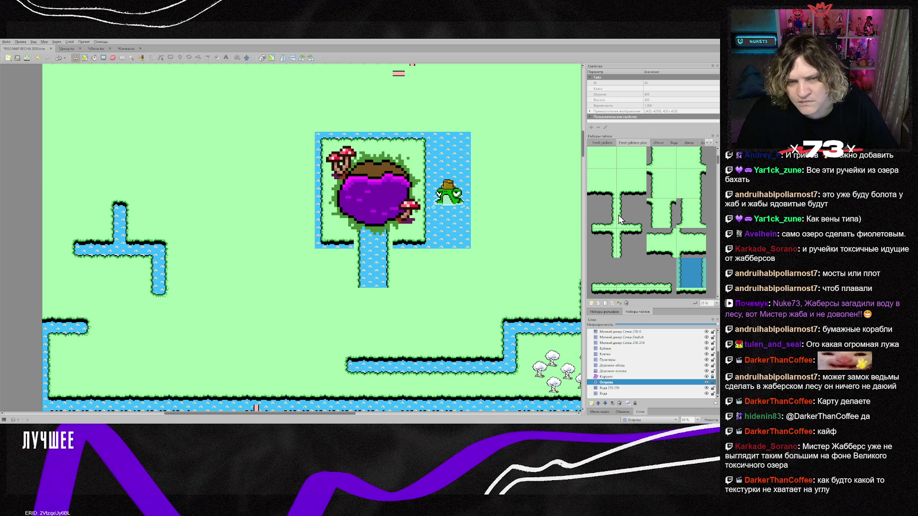
scroll(620, 220, up, 1)
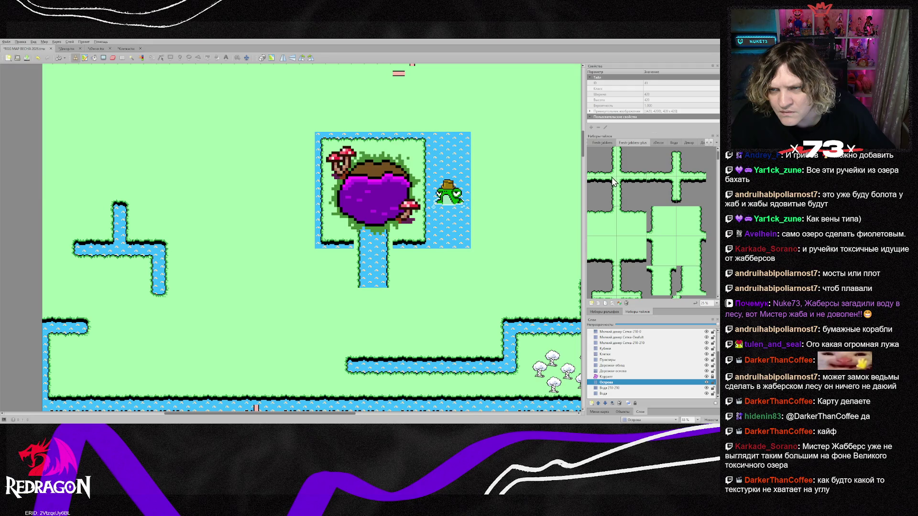
click(626, 175)
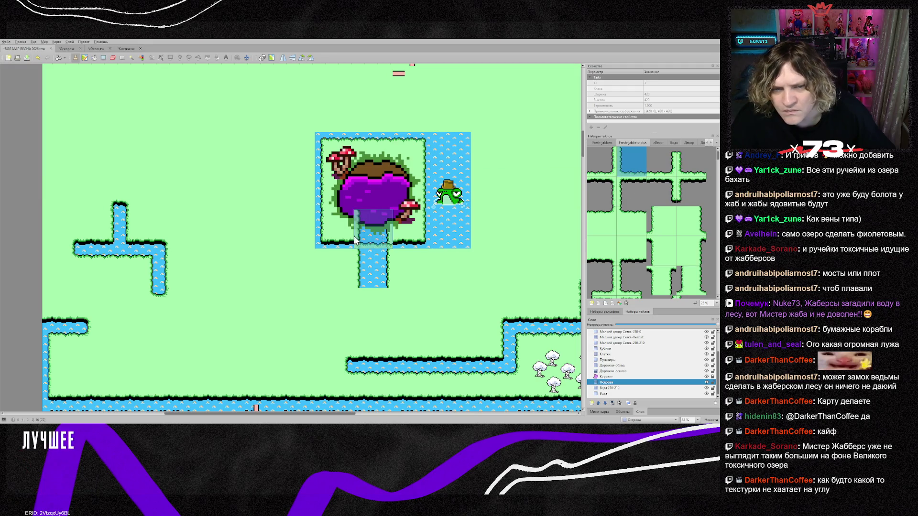
click(600, 173)
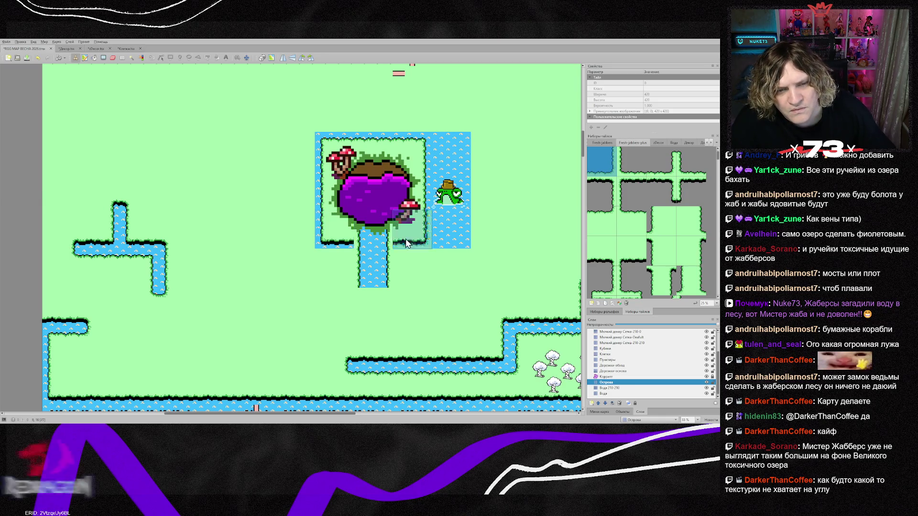
click(628, 223)
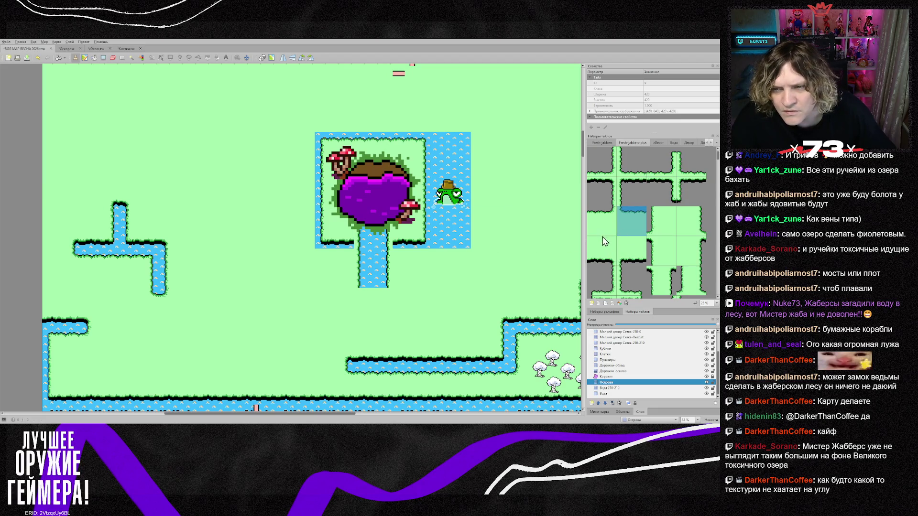
click(621, 252)
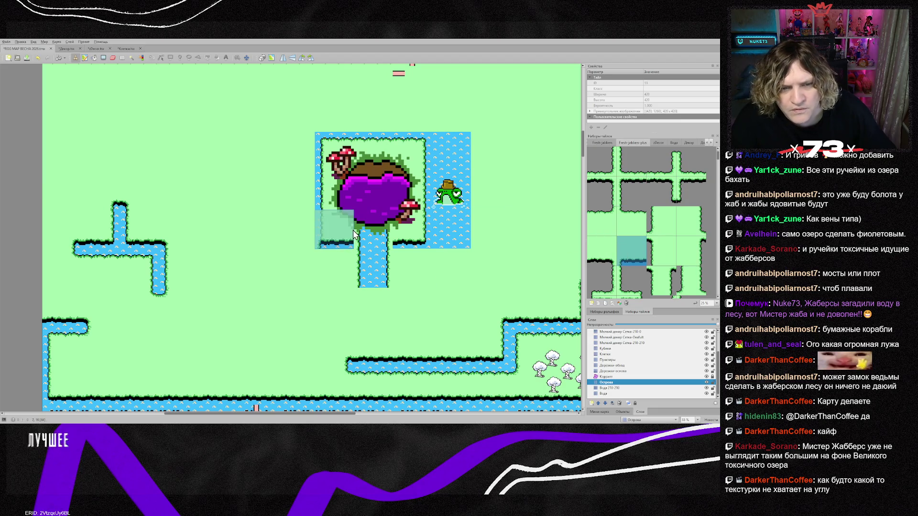
click(607, 251)
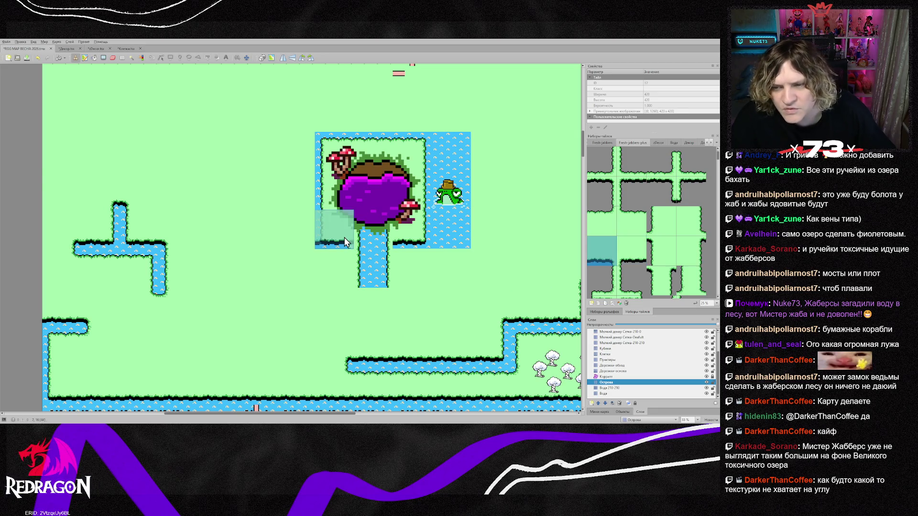
scroll(638, 237, down, 1)
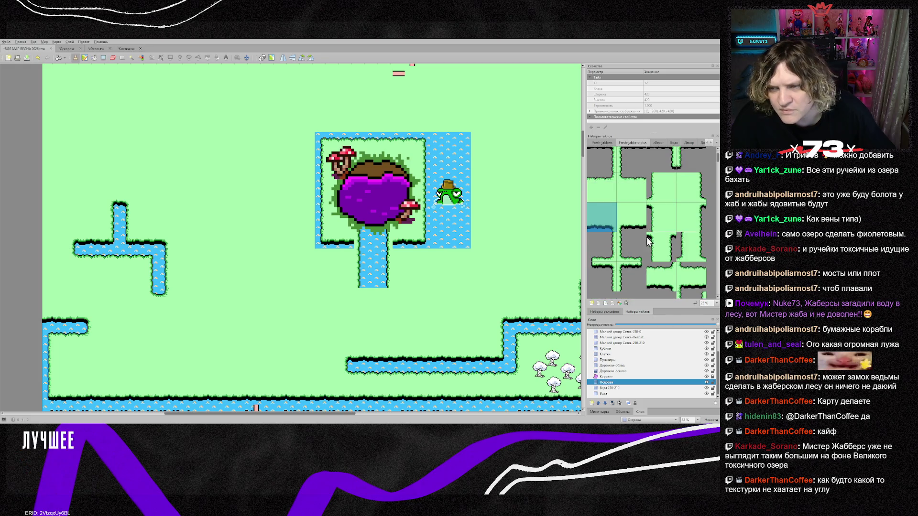
click(322, 231)
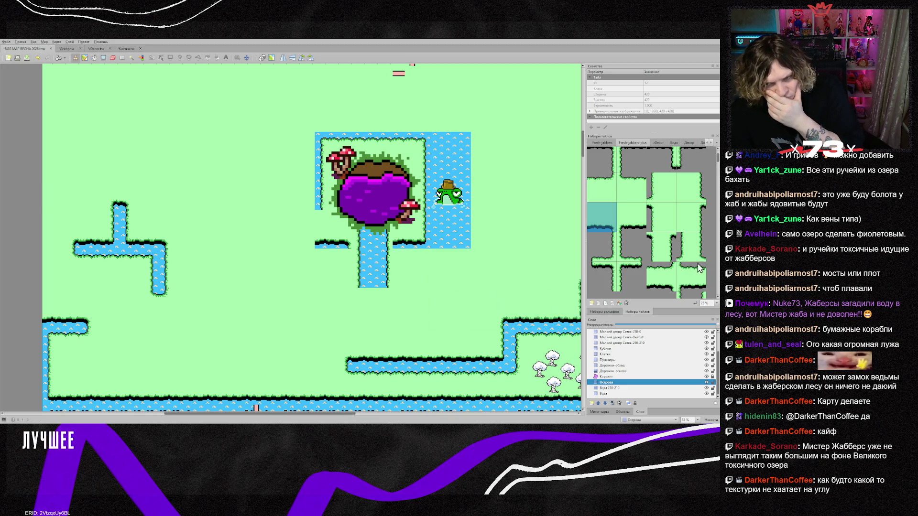
Try two more candidate shoreline tiles lower in the sheet.
scroll(662, 258, down, 5)
scroll(663, 262, down, 5)
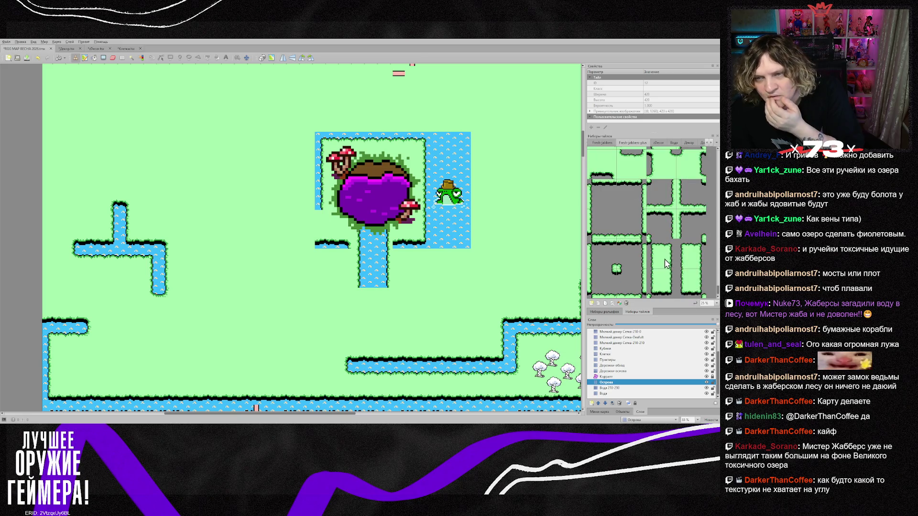
click(592, 257)
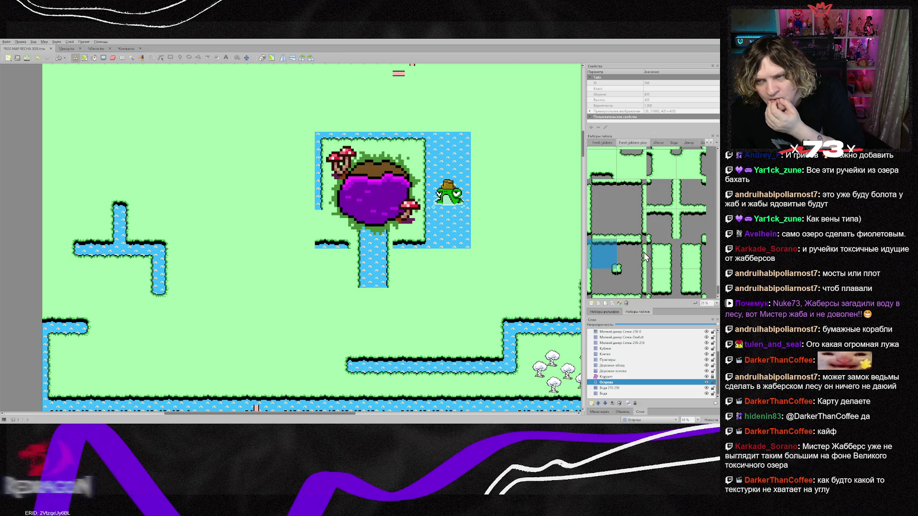
scroll(640, 254, down, 3)
scroll(644, 256, up, 1)
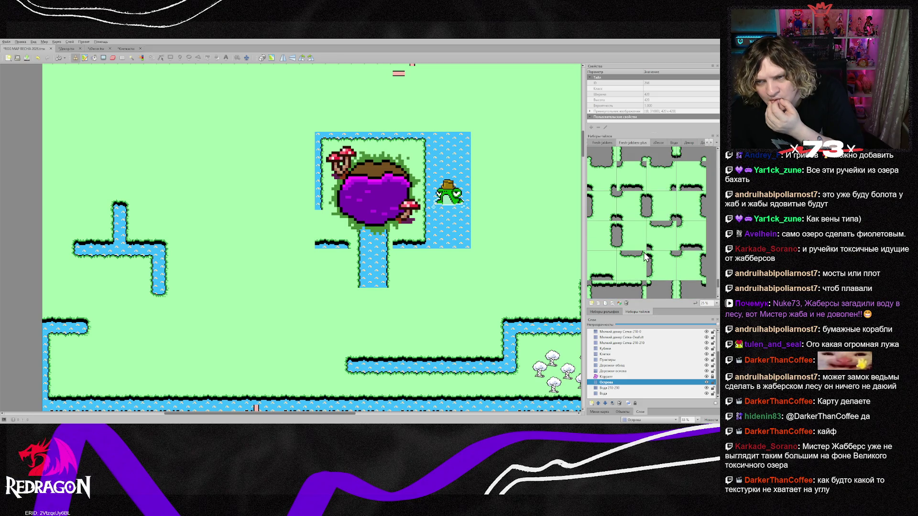
scroll(644, 254, up, 4)
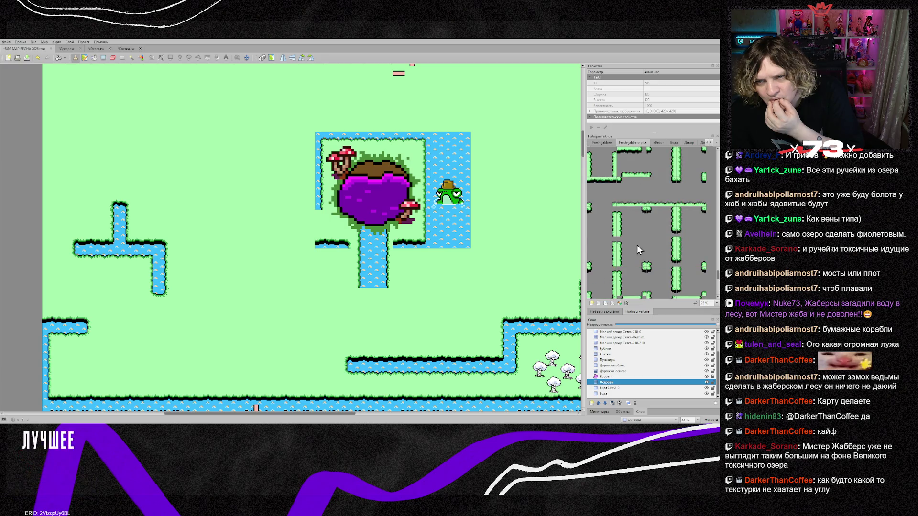
click(603, 221)
Try a different water tile and one near the top of the sheet.
scroll(635, 228, up, 1)
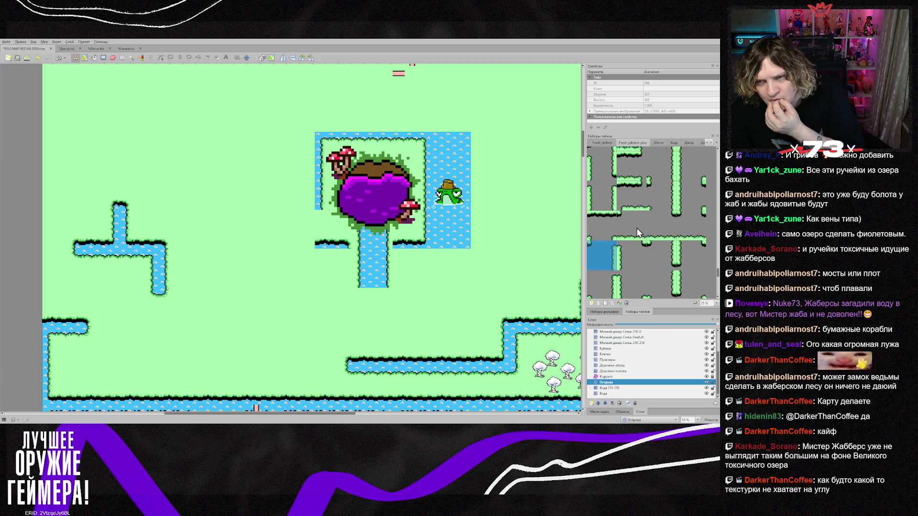
scroll(635, 228, up, 1)
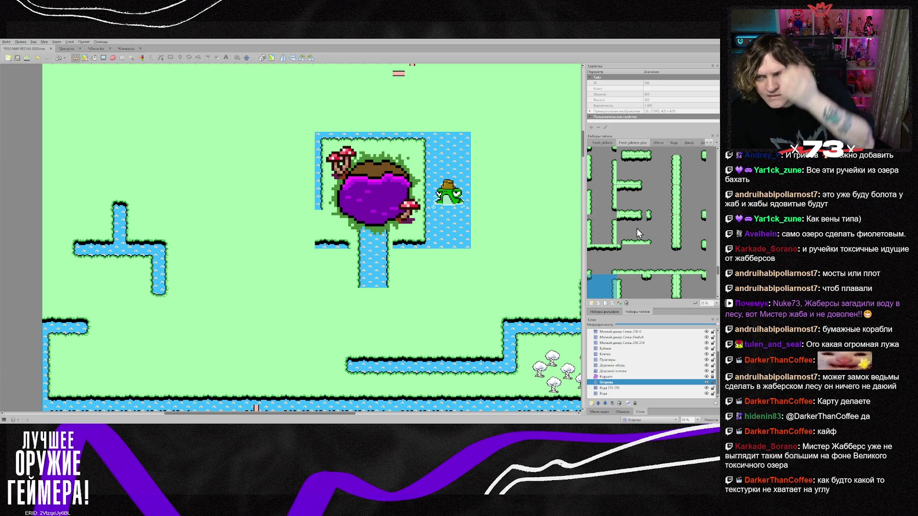
click(664, 204)
scroll(662, 222, up, 1)
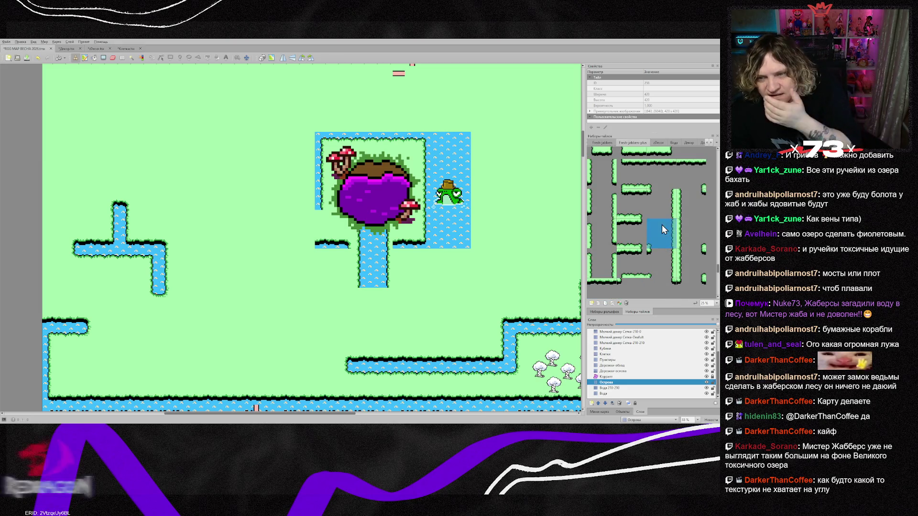
scroll(609, 258, up, 3)
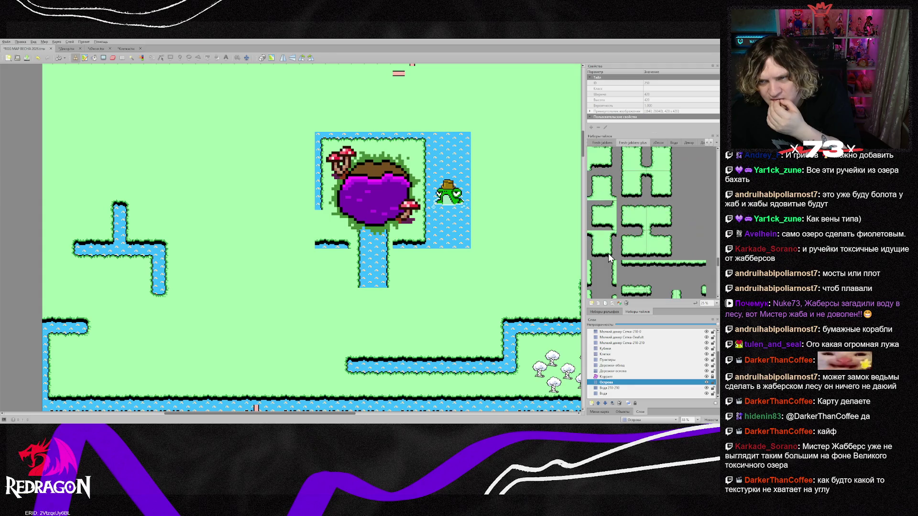
scroll(657, 257, up, 3)
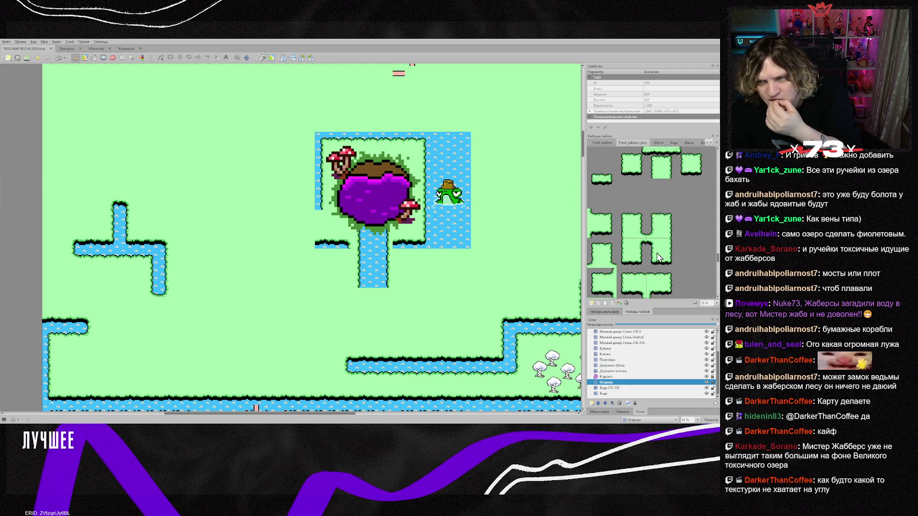
scroll(657, 257, down, 1)
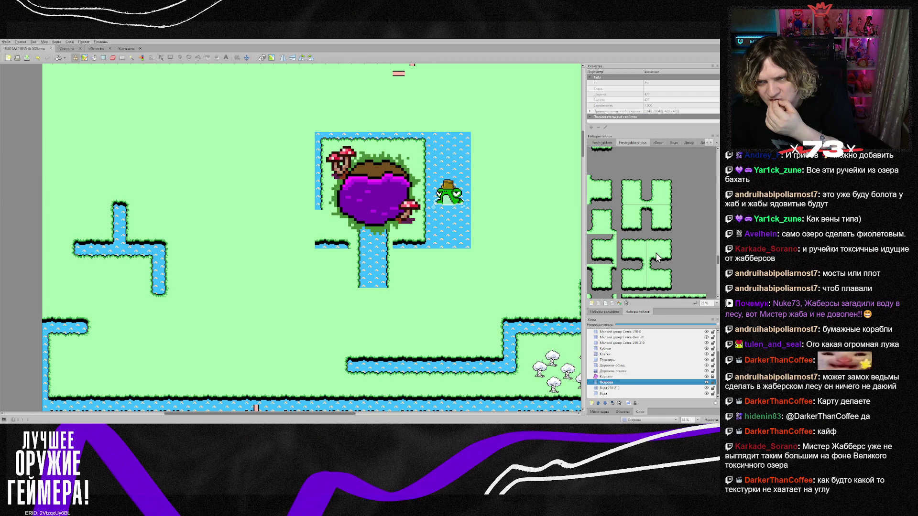
click(635, 187)
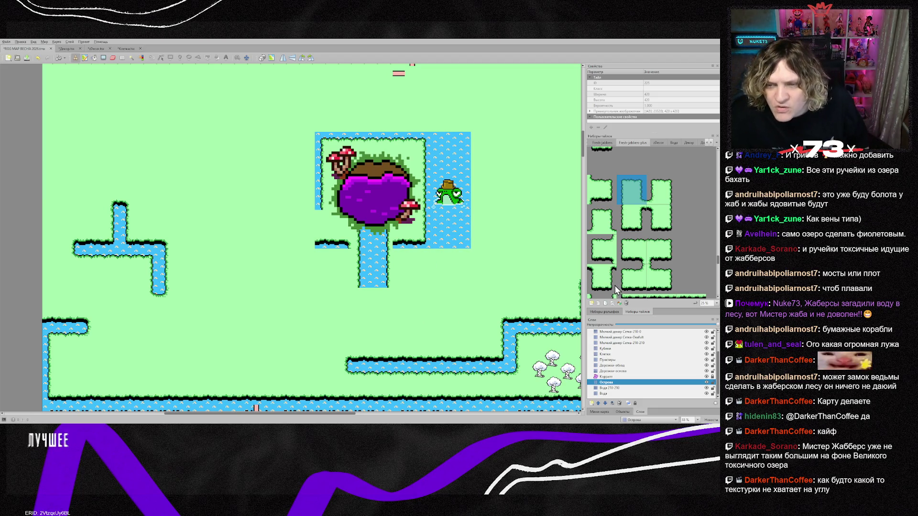
Scroll to the top of the sheet and select the stream tile for connecting the lake.
scroll(610, 274, up, 1)
scroll(609, 272, up, 2)
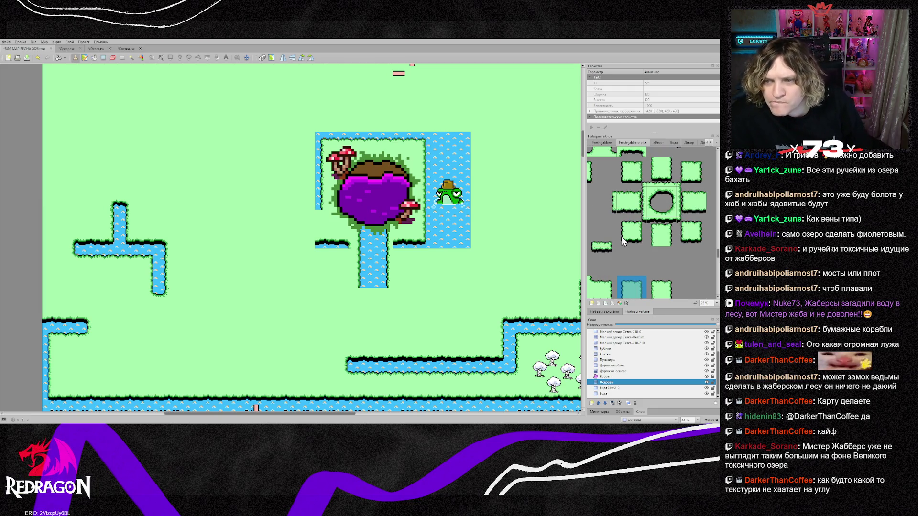
scroll(626, 240, up, 2)
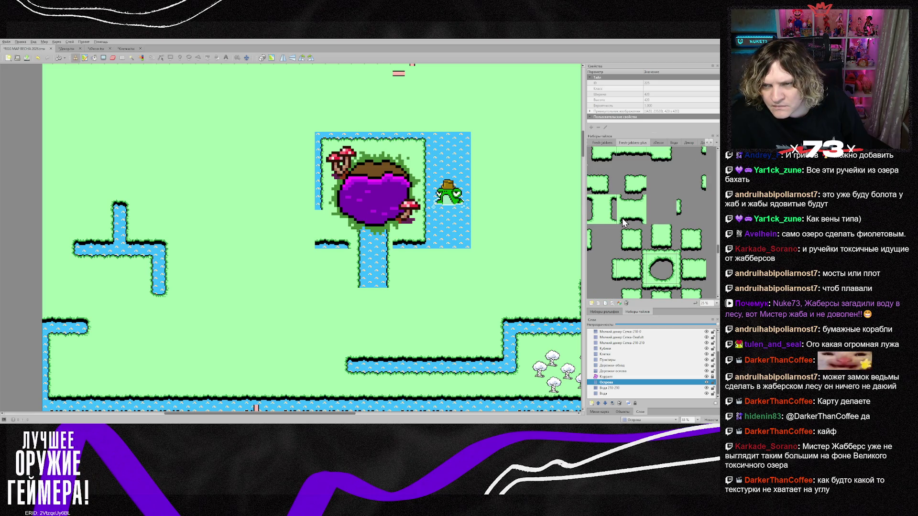
scroll(626, 218, up, 2)
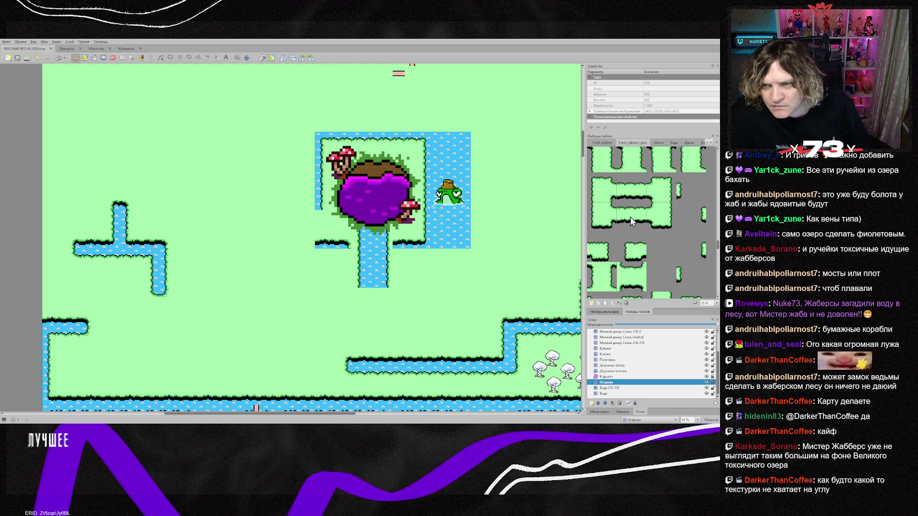
scroll(627, 220, up, 2)
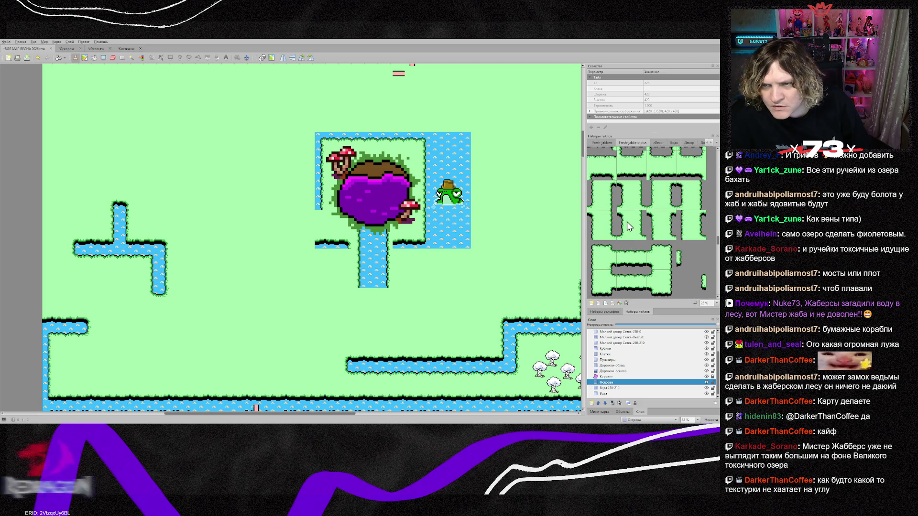
scroll(627, 226, up, 1)
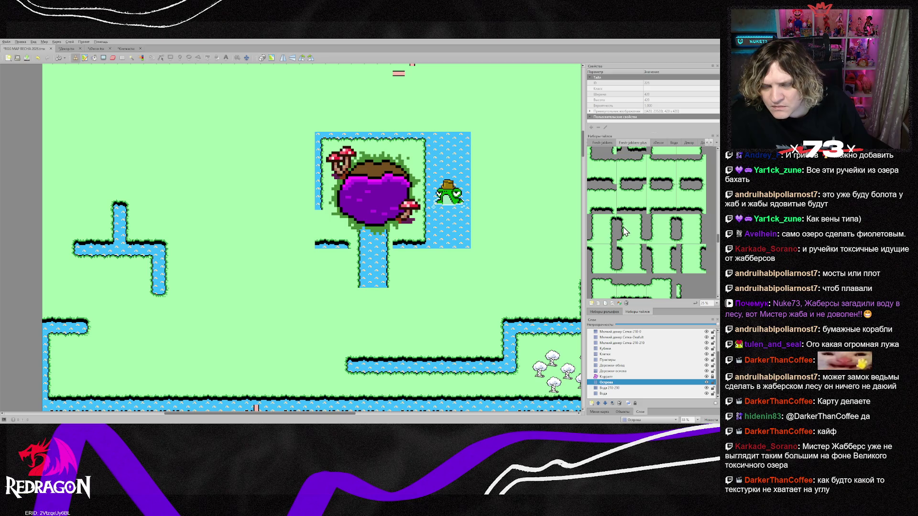
scroll(622, 230, up, 2)
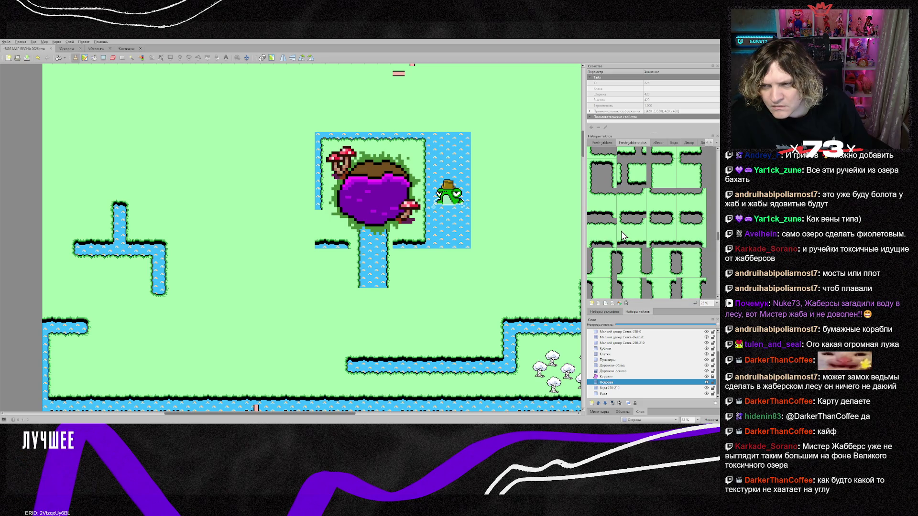
scroll(621, 231, up, 1)
scroll(621, 231, up, 1)
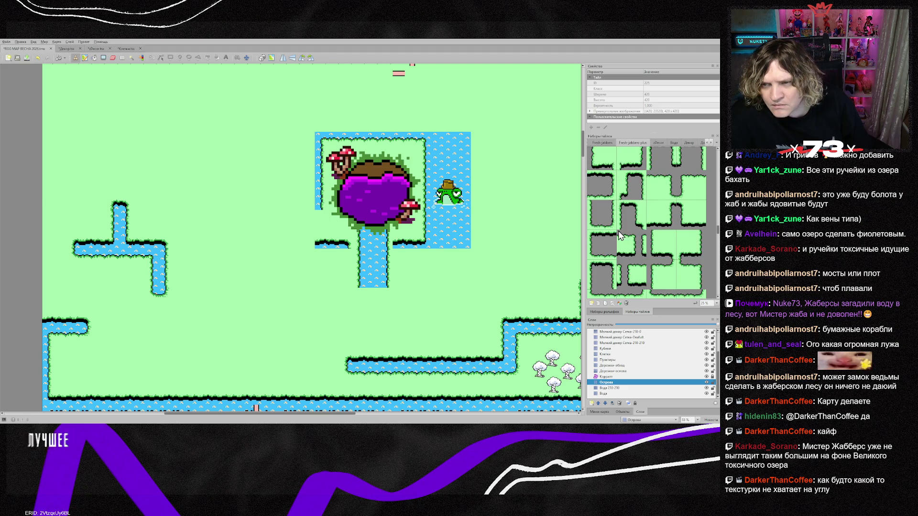
click(637, 186)
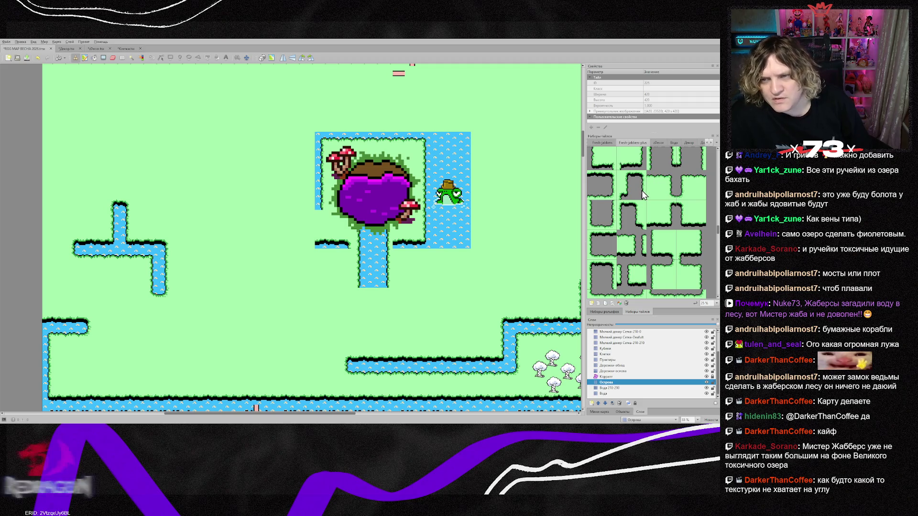
Stamp a joining stream tile and repaint the shore beside it with grass and water-edged grass.
click(369, 245)
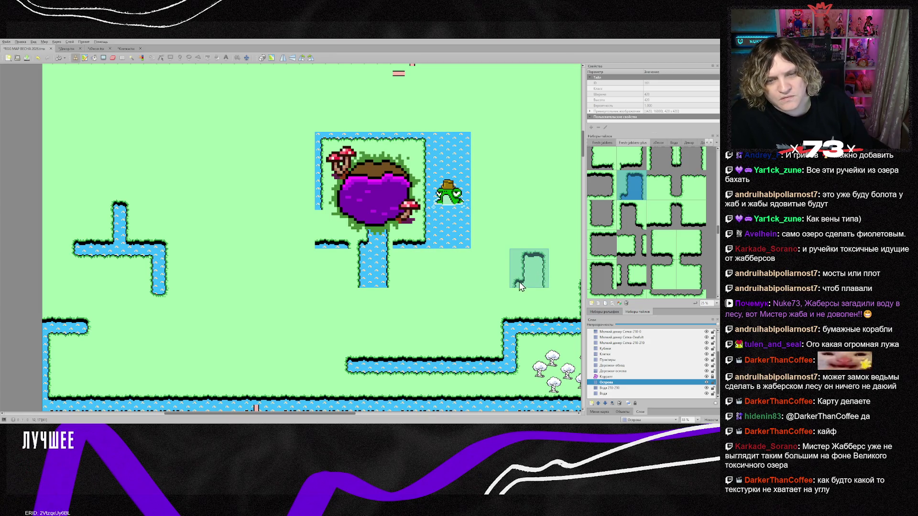
right_click(450, 263)
click(412, 229)
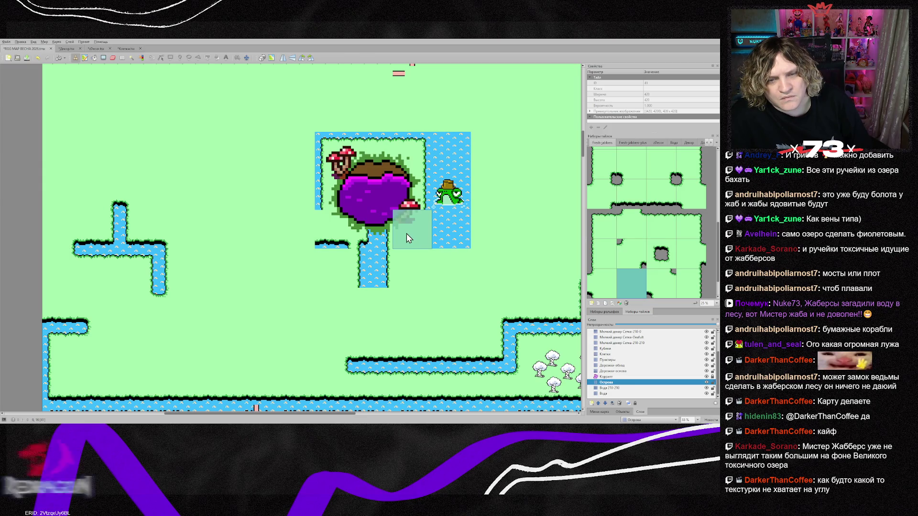
click(697, 287)
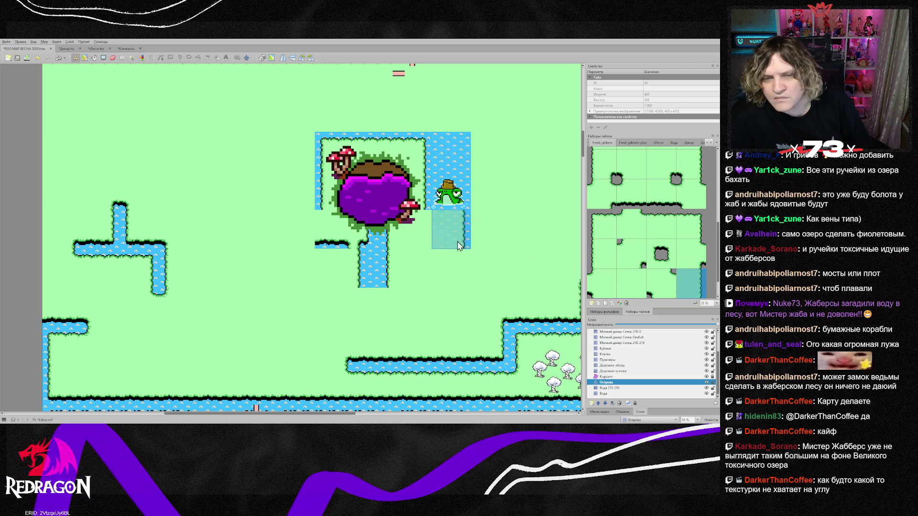
click(410, 216)
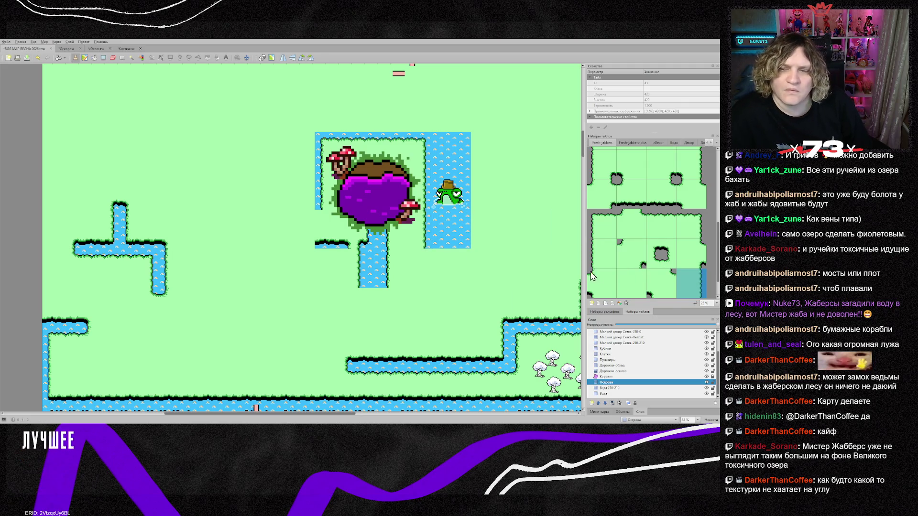
Place a corner tile at the lake's lower-left and a stream tile linking lake to stream.
click(602, 254)
click(335, 230)
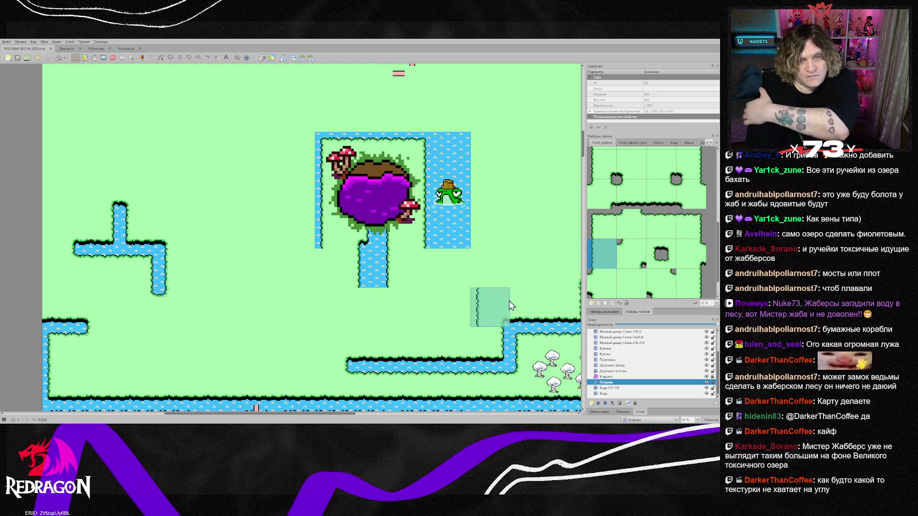
click(631, 147)
click(631, 142)
click(621, 175)
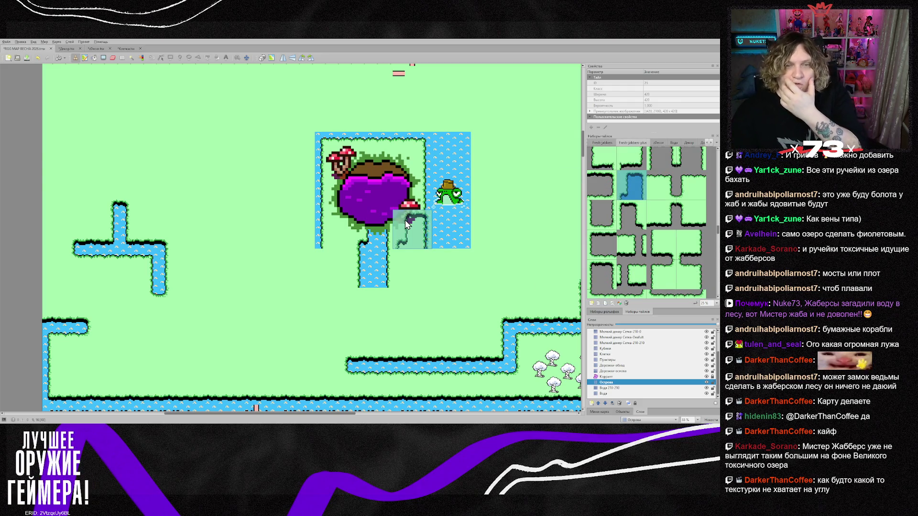
click(393, 242)
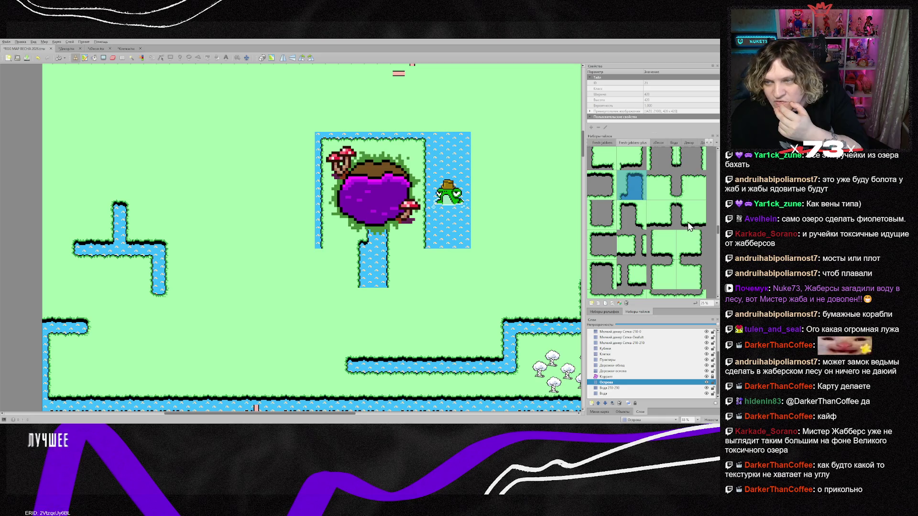
Stamp the stream-end tile below the stream's old end, pushing it toward the river.
scroll(690, 226, up, 1)
click(668, 252)
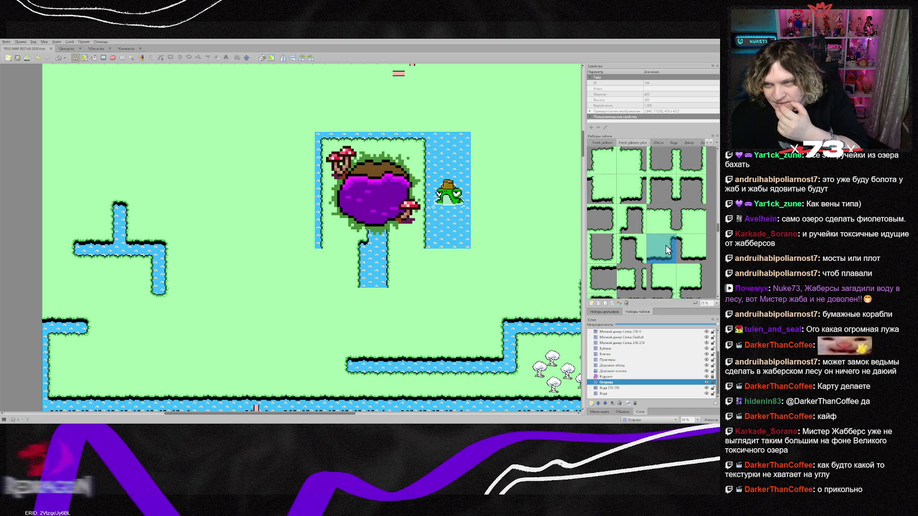
scroll(666, 246, up, 1)
scroll(656, 246, up, 1)
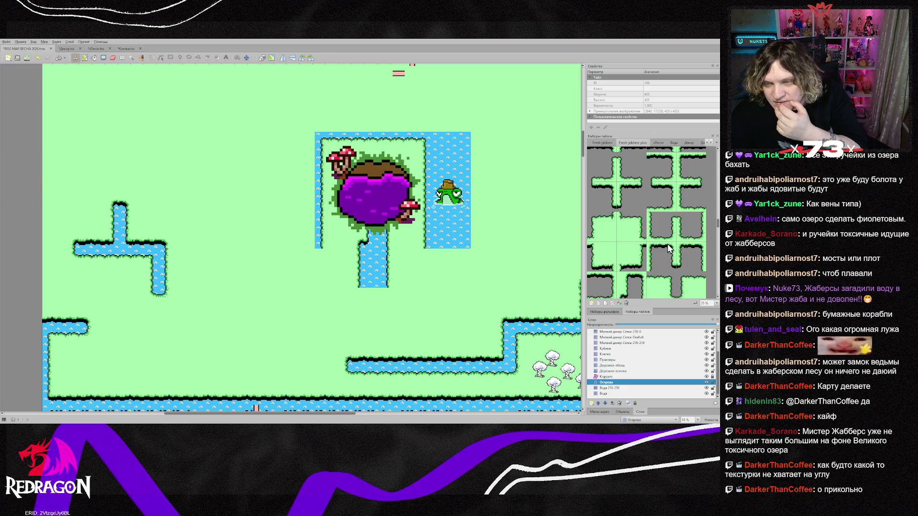
click(665, 239)
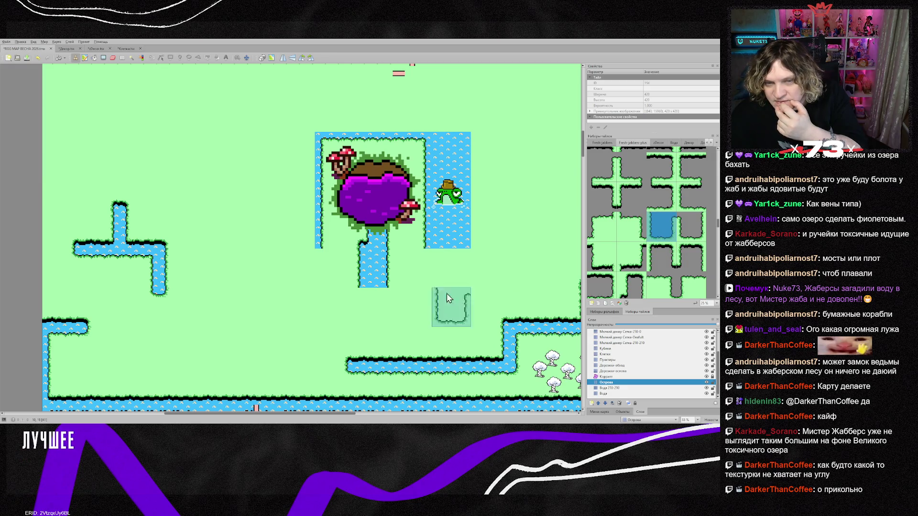
click(369, 303)
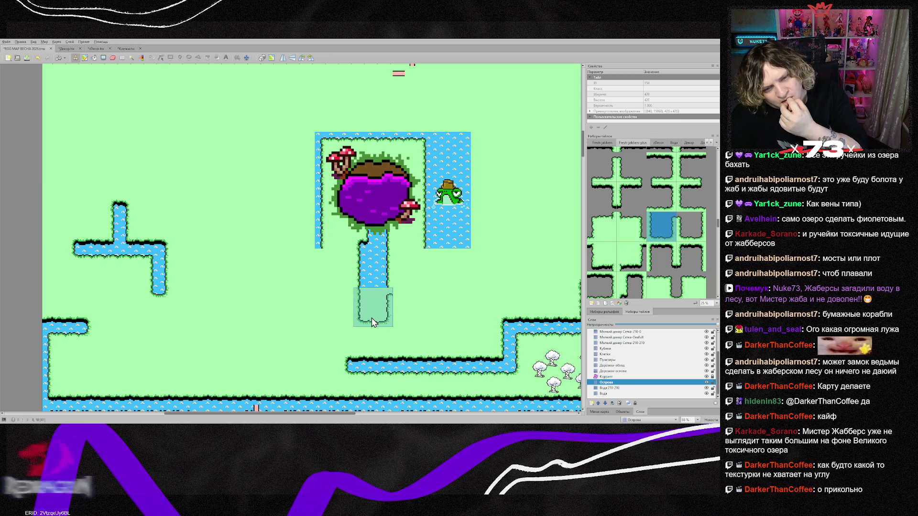
click(372, 322)
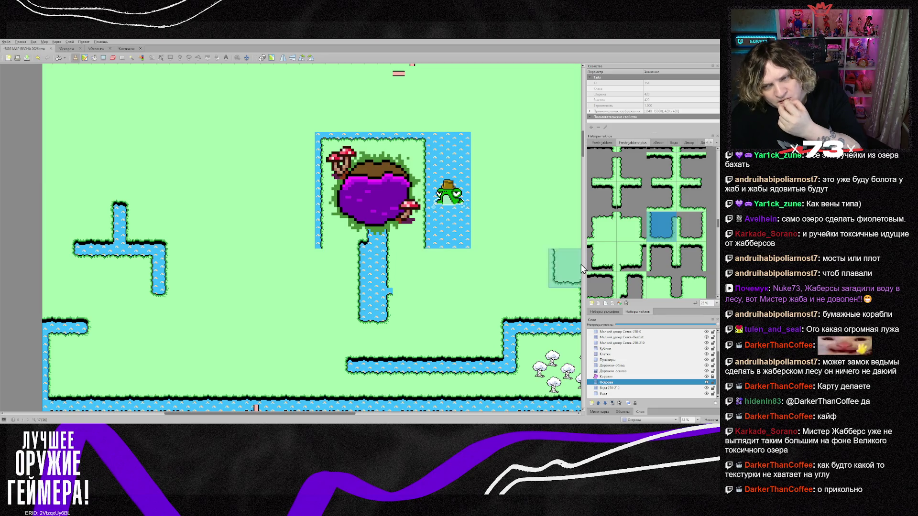
scroll(607, 153, down, 3)
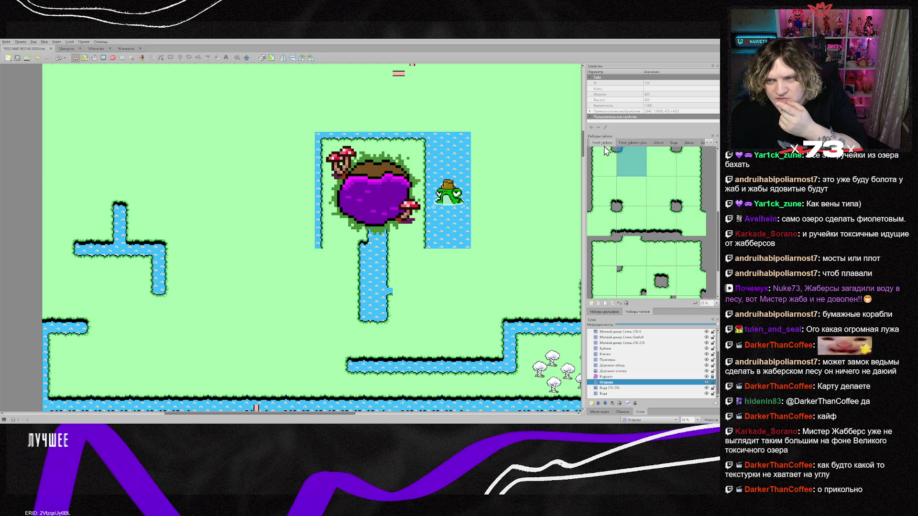
Try a large grass tile and a grass-edge tile from the tileset.
scroll(645, 227, down, 2)
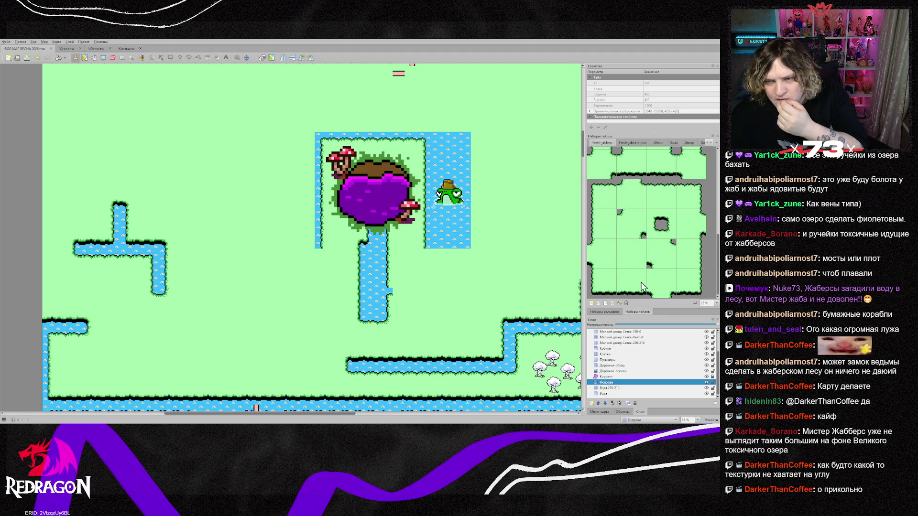
scroll(628, 260, up, 3)
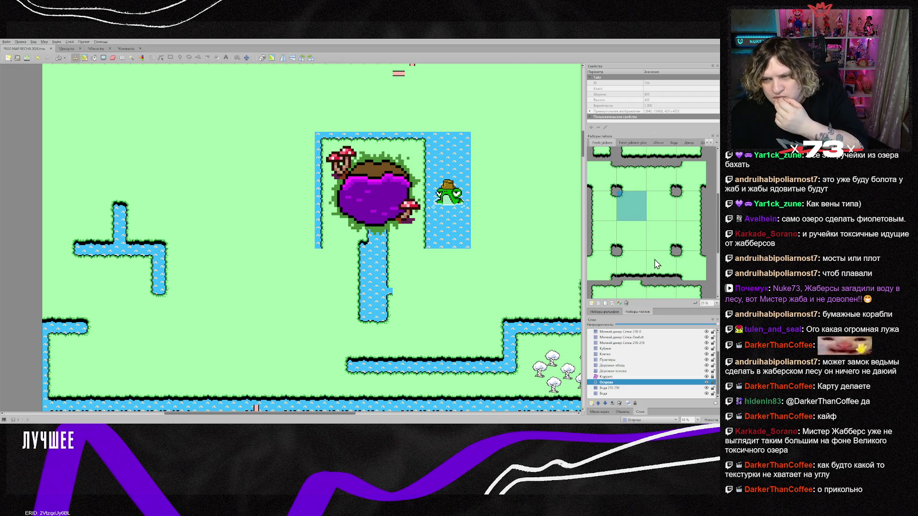
scroll(621, 206, up, 3)
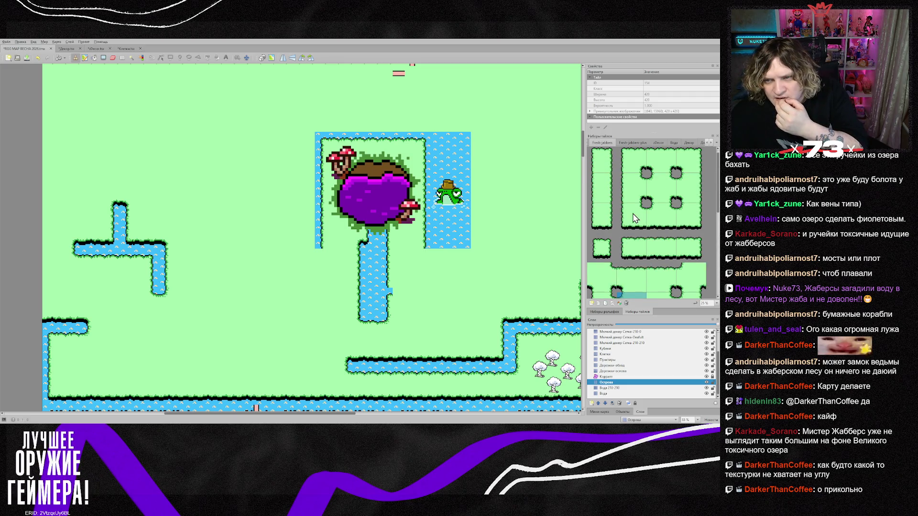
click(633, 214)
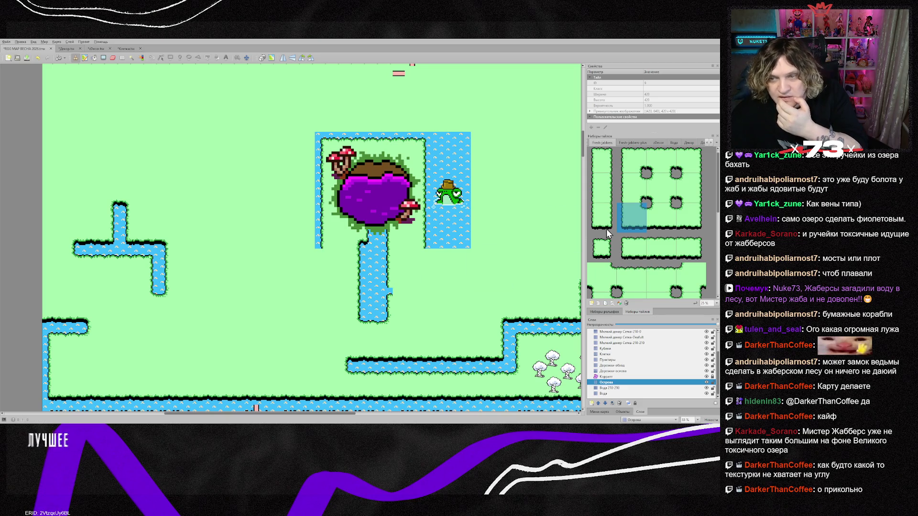
scroll(638, 261, down, 3)
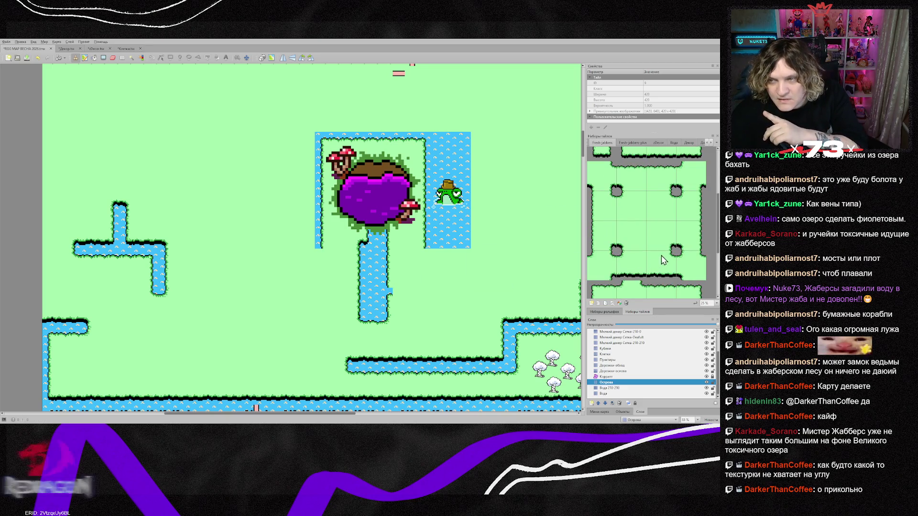
scroll(617, 229, up, 1)
scroll(616, 226, down, 6)
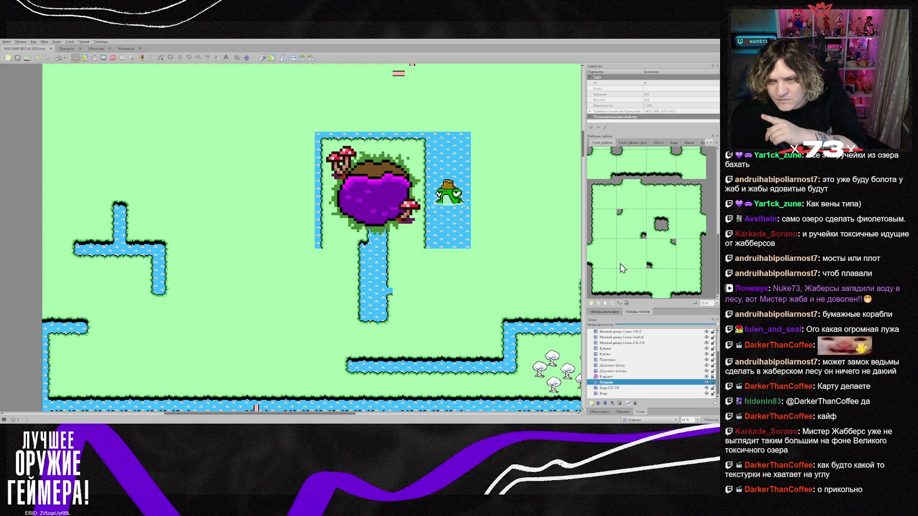
scroll(605, 282, down, 3)
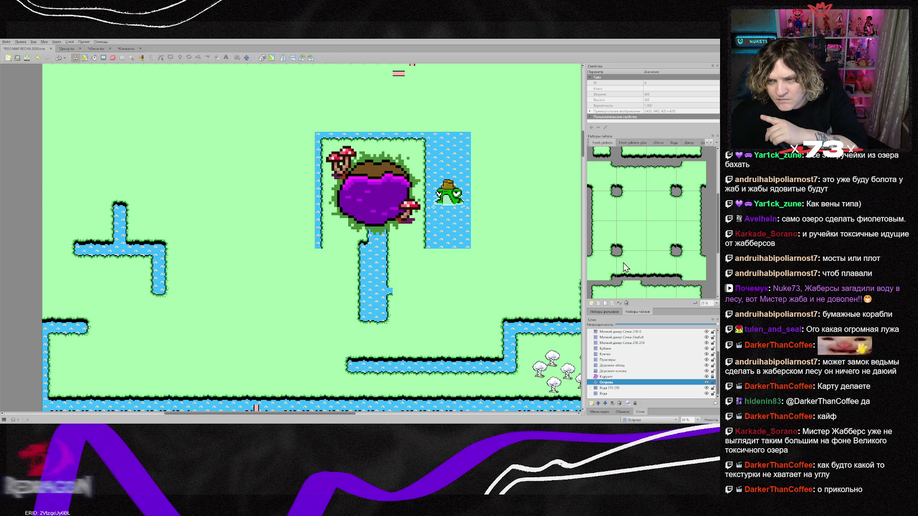
click(608, 211)
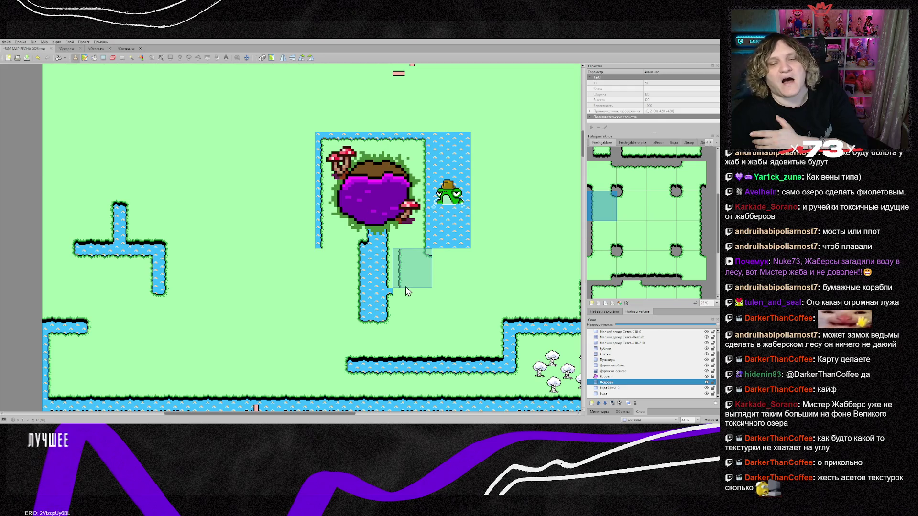
Widen the stream below the purple lake with a Fresh-jabbers-plus water tile.
click(629, 142)
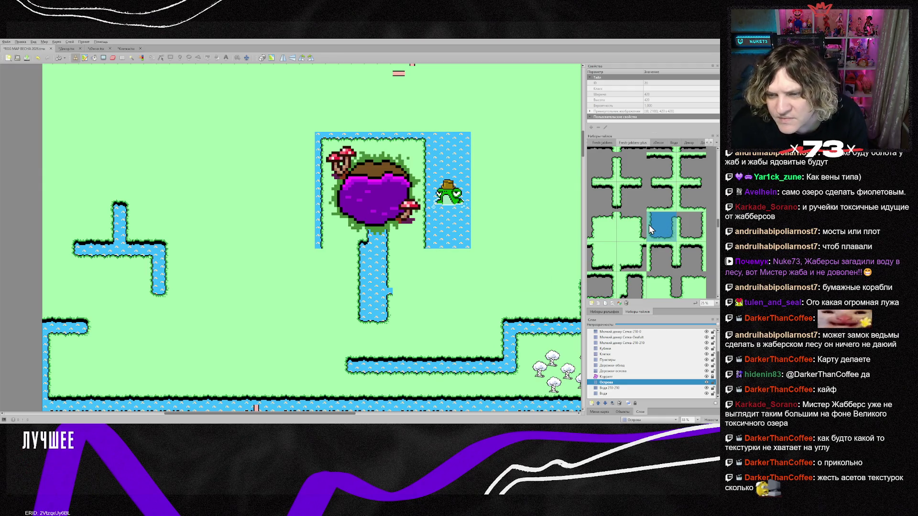
scroll(641, 239, up, 3)
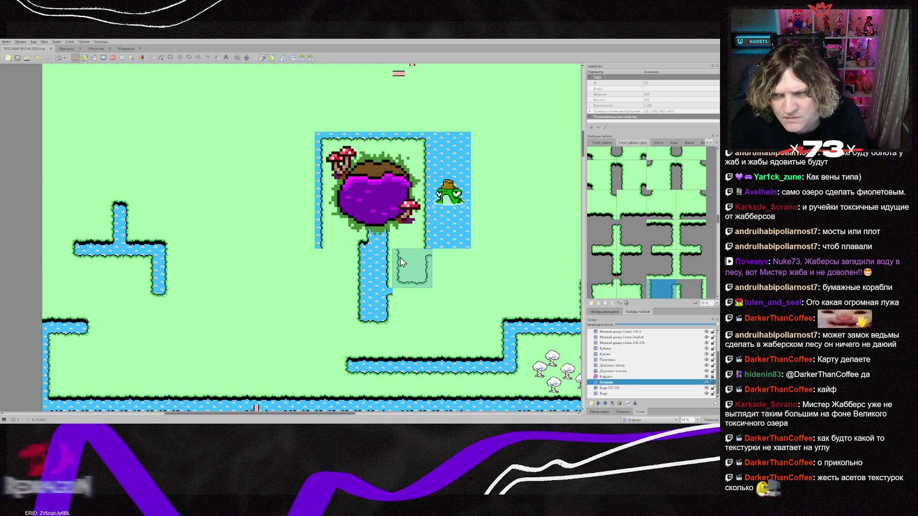
scroll(646, 206, up, 3)
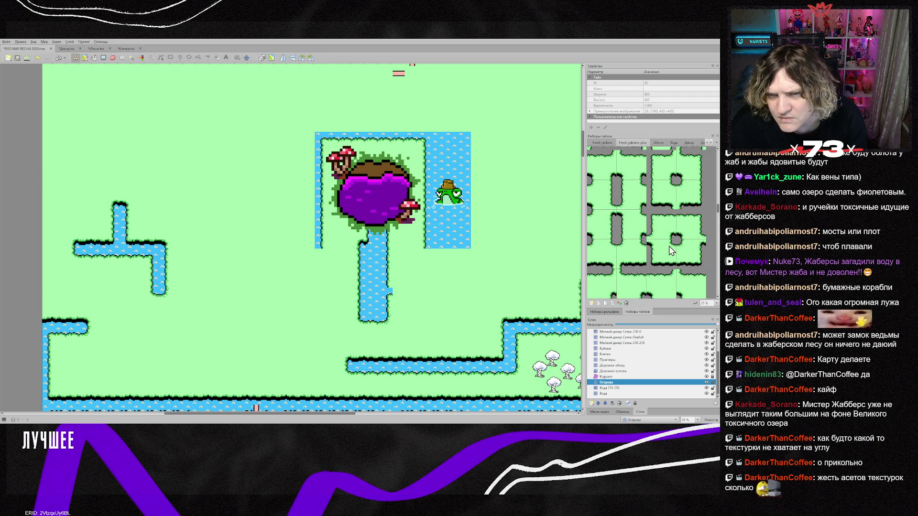
scroll(667, 247, up, 2)
scroll(665, 247, up, 5)
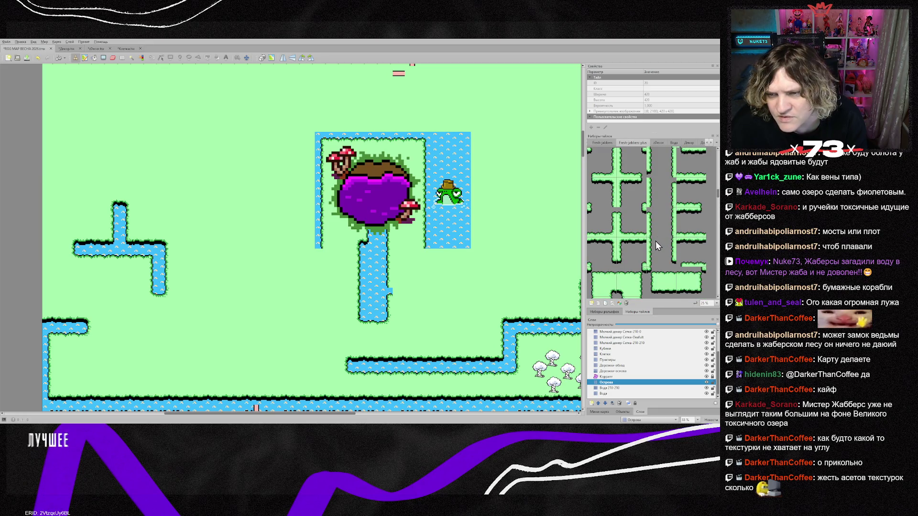
scroll(637, 236, up, 1)
click(633, 226)
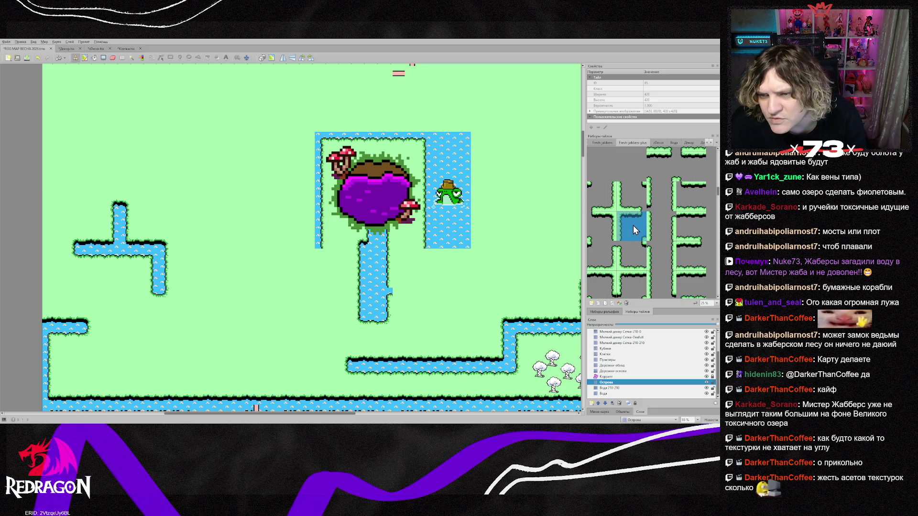
scroll(671, 196, up, 3)
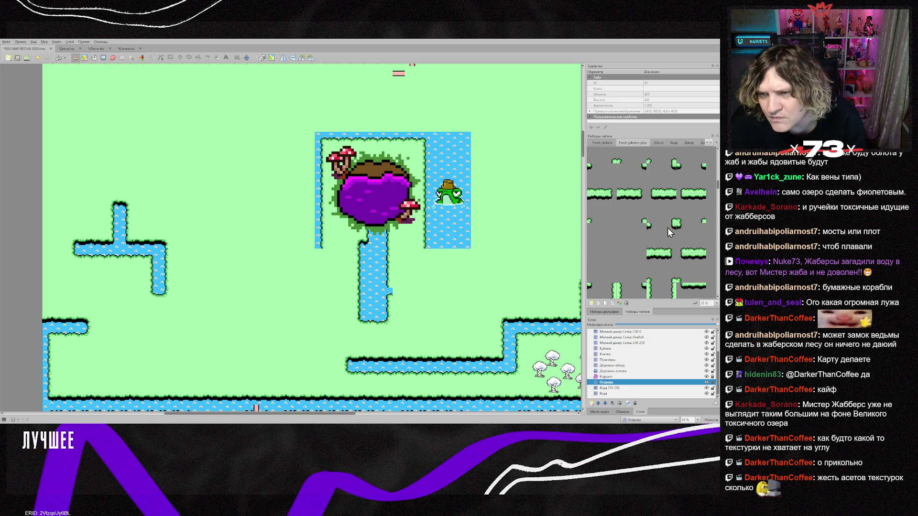
scroll(668, 235, up, 2)
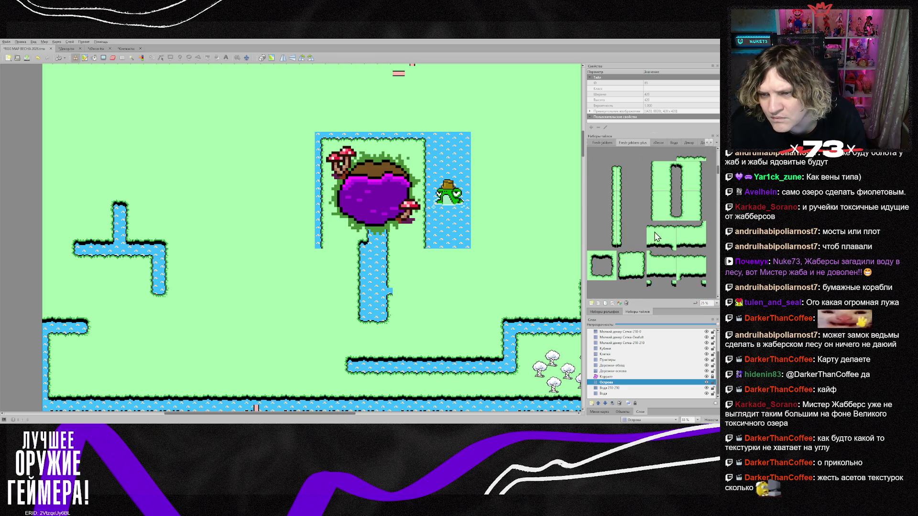
click(612, 236)
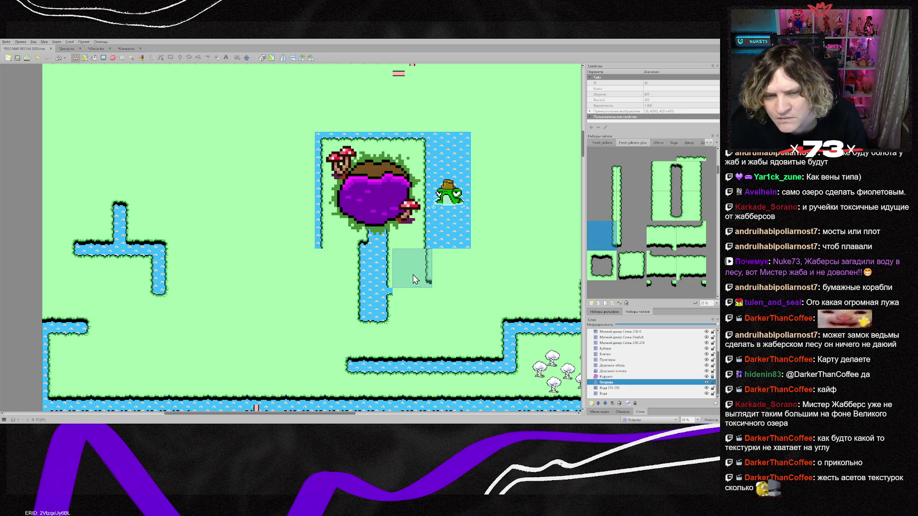
click(384, 271)
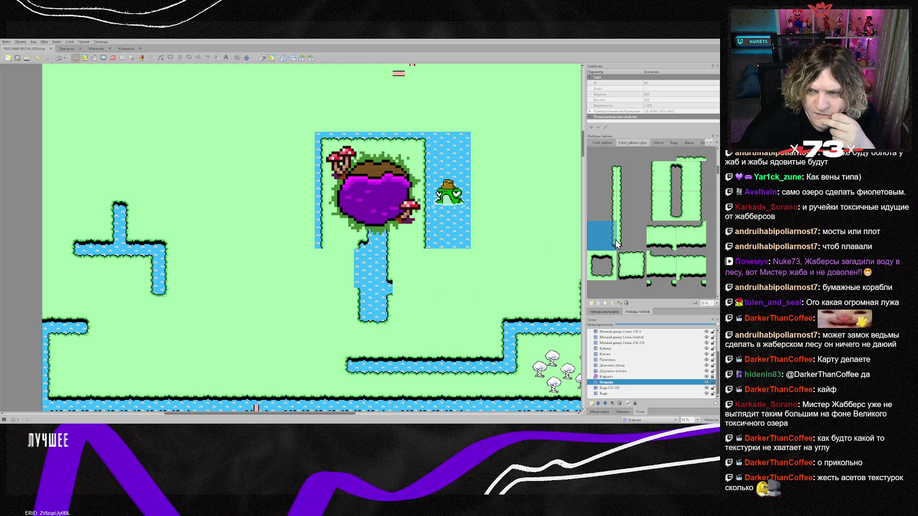
Stamp a different water-edge tile onto the stream below the lake.
scroll(617, 241, up, 5)
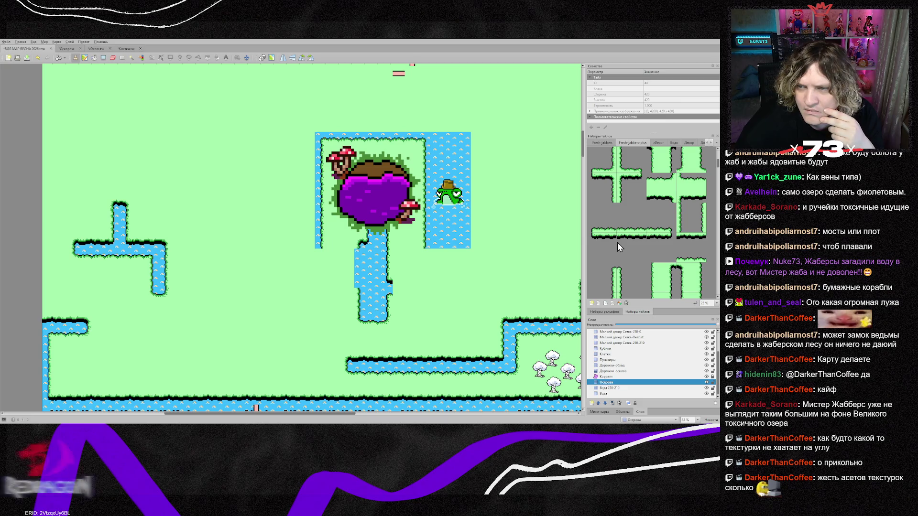
click(689, 223)
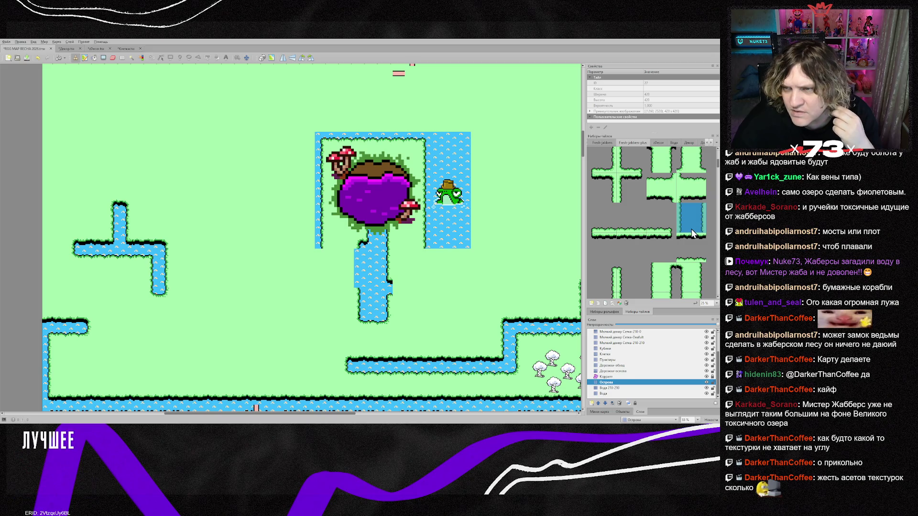
scroll(690, 236, up, 1)
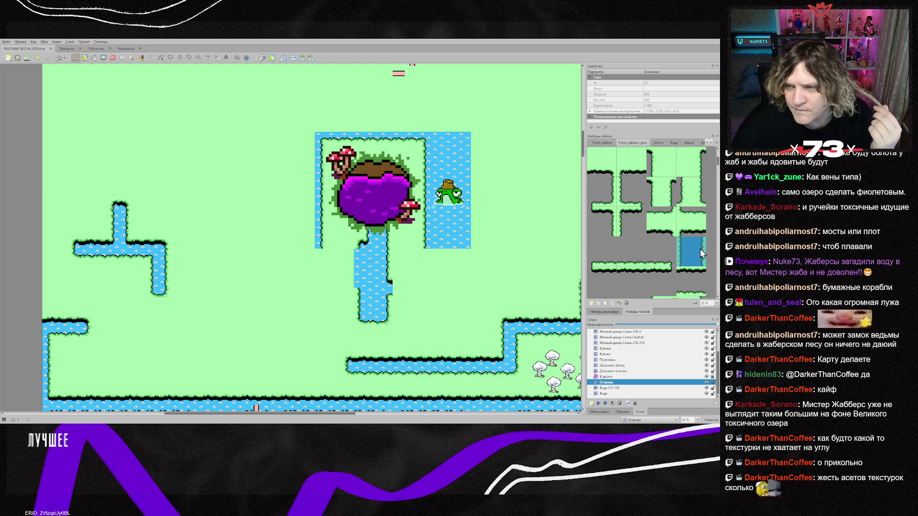
scroll(699, 250, up, 2)
scroll(698, 250, up, 1)
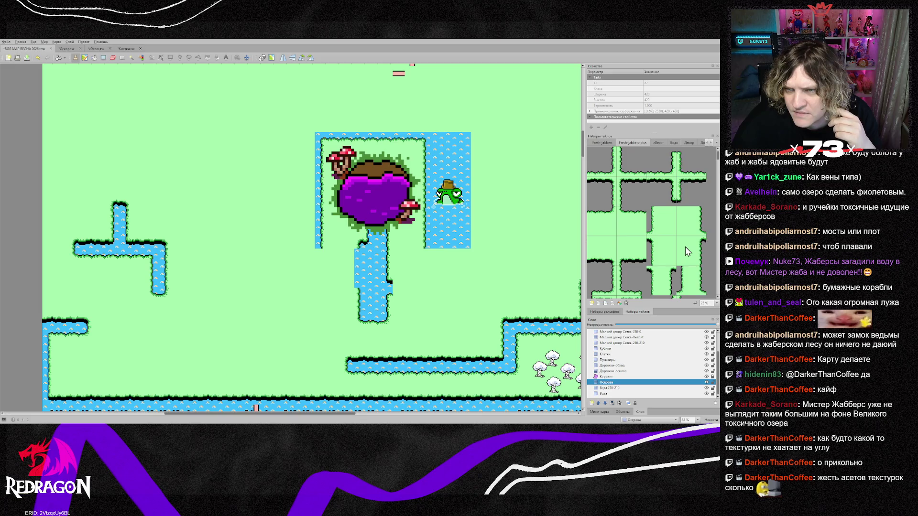
scroll(687, 251, down, 1)
scroll(668, 261, down, 3)
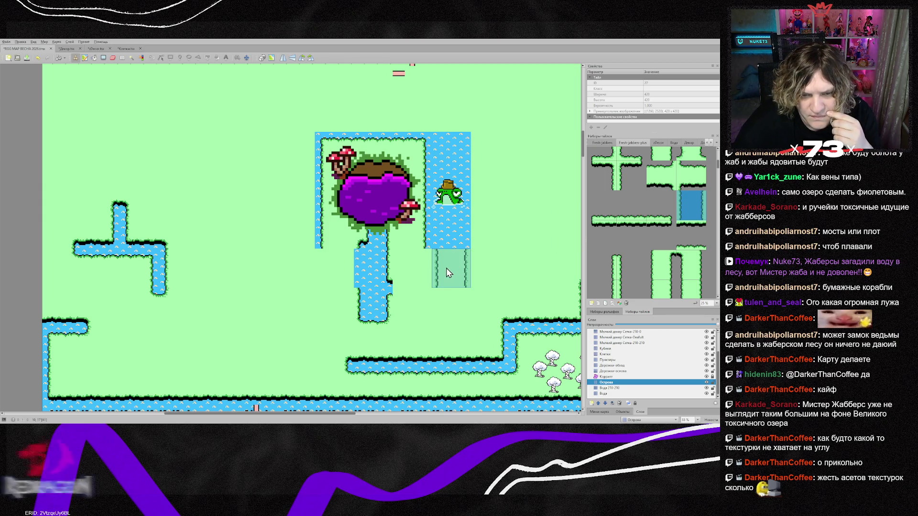
click(382, 265)
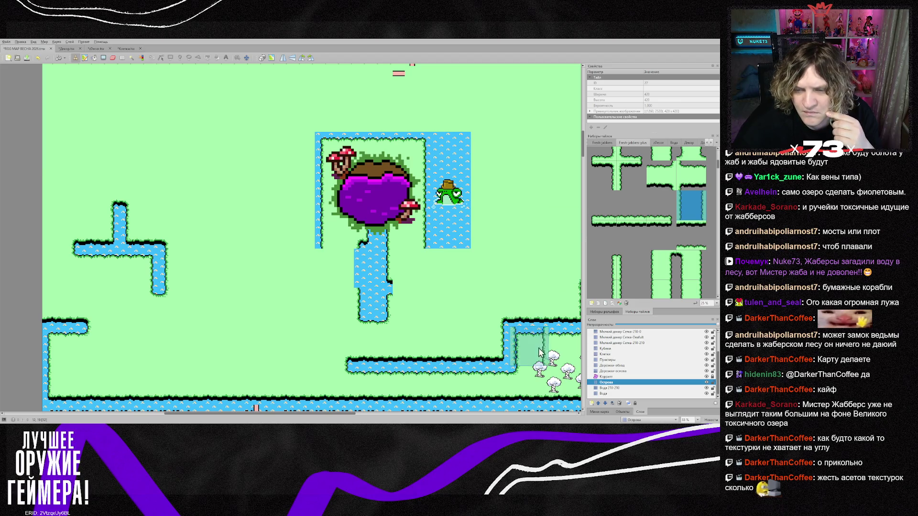
Copy the map's water tile and paint a two-tile arm branching right off the stream.
right_click(452, 346)
click(388, 312)
click(414, 308)
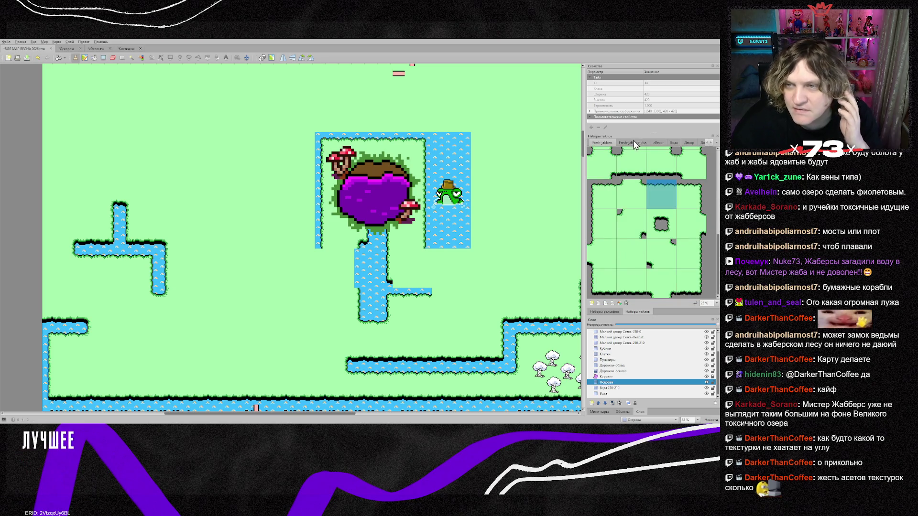
From the second tileset, paint a vertical stream tile with a left bank where the channel starts.
click(632, 142)
scroll(646, 234, down, 5)
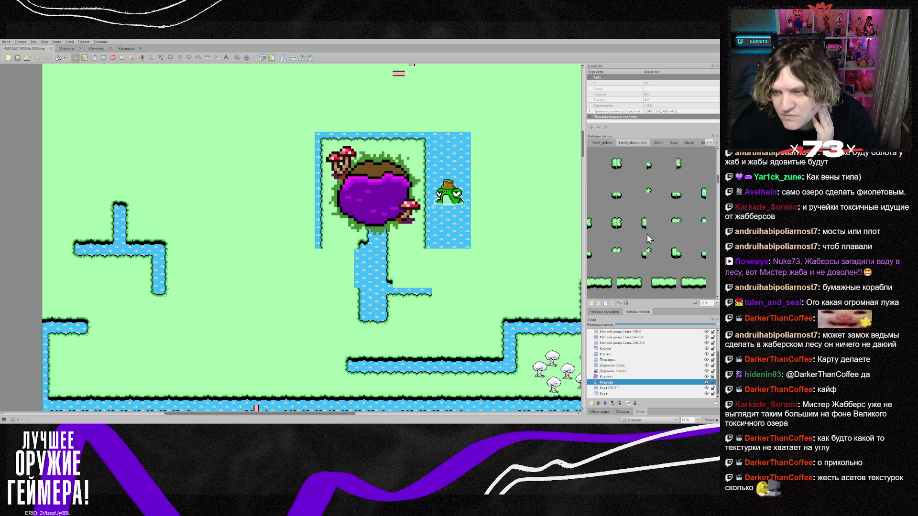
scroll(646, 237, down, 3)
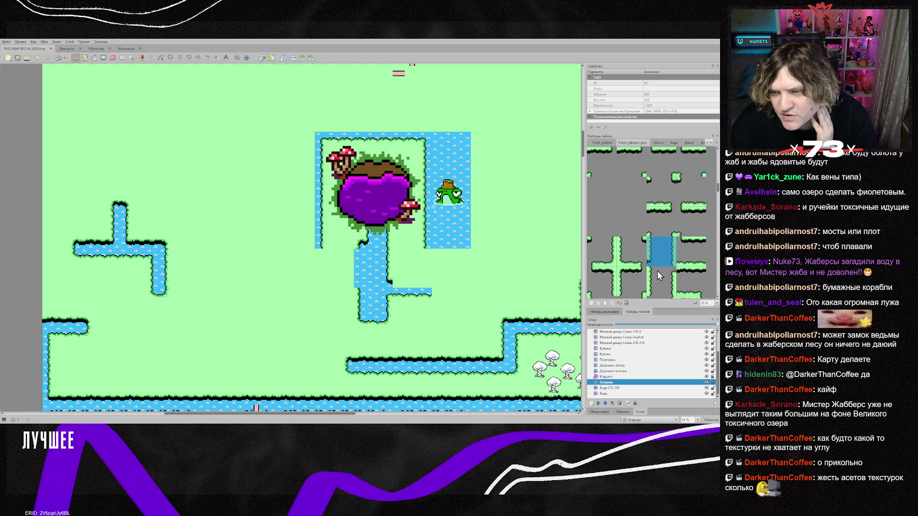
click(657, 253)
scroll(658, 258, down, 3)
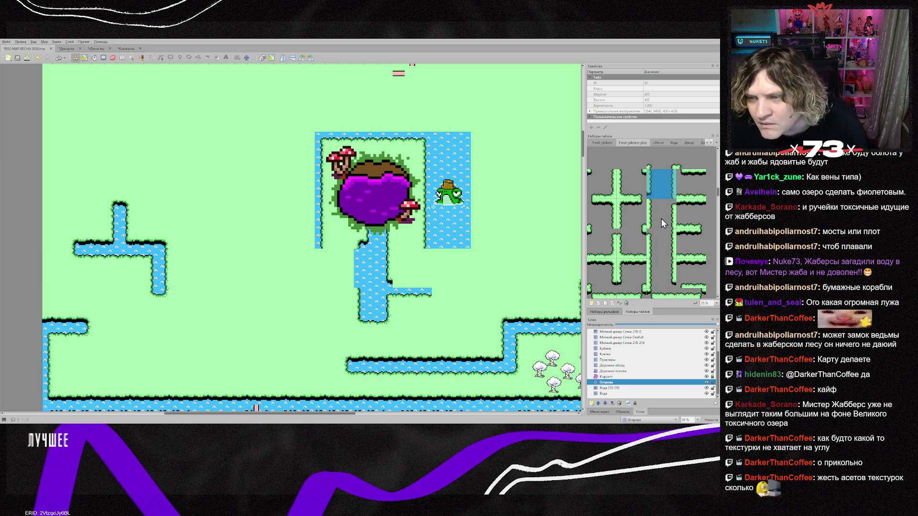
click(658, 272)
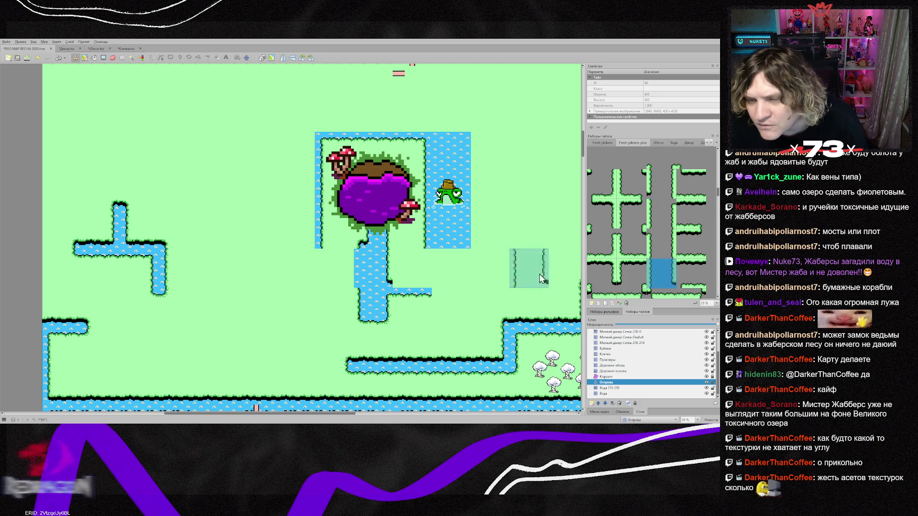
click(368, 268)
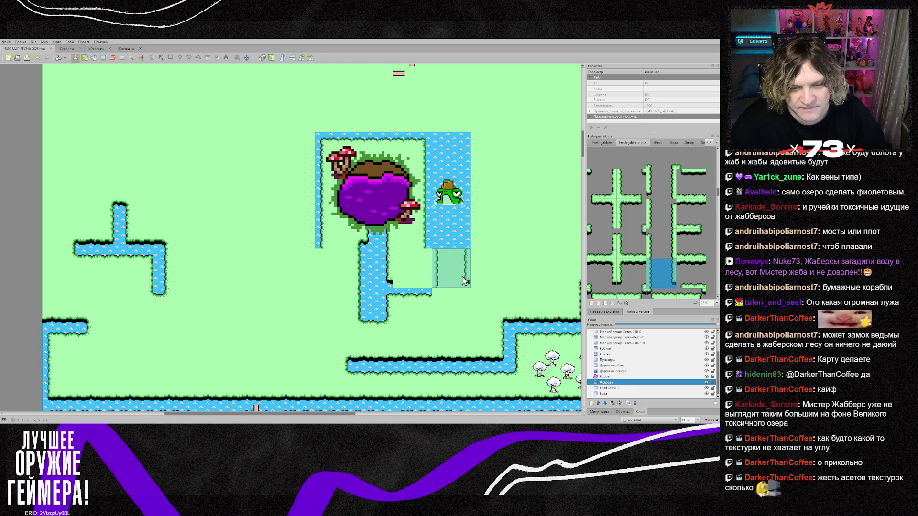
Back in the first tileset, paint a grass-edge tile along the channel.
click(602, 143)
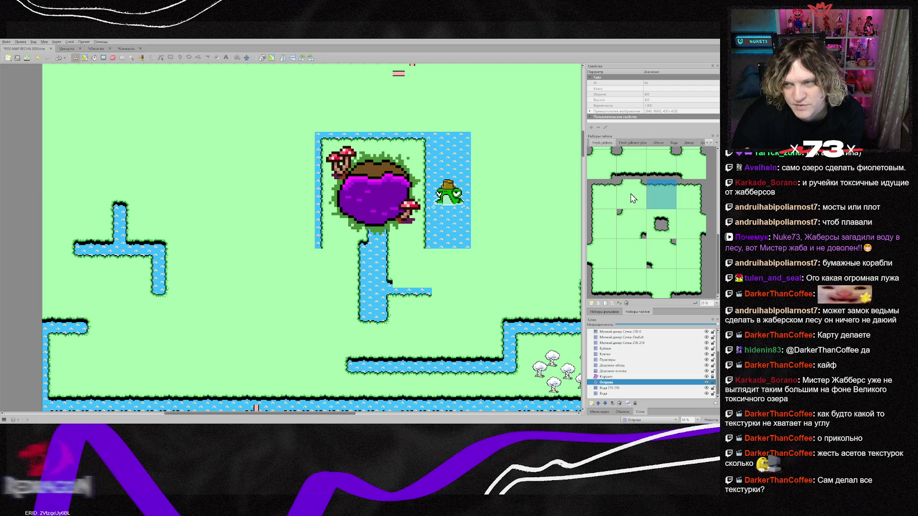
click(661, 164)
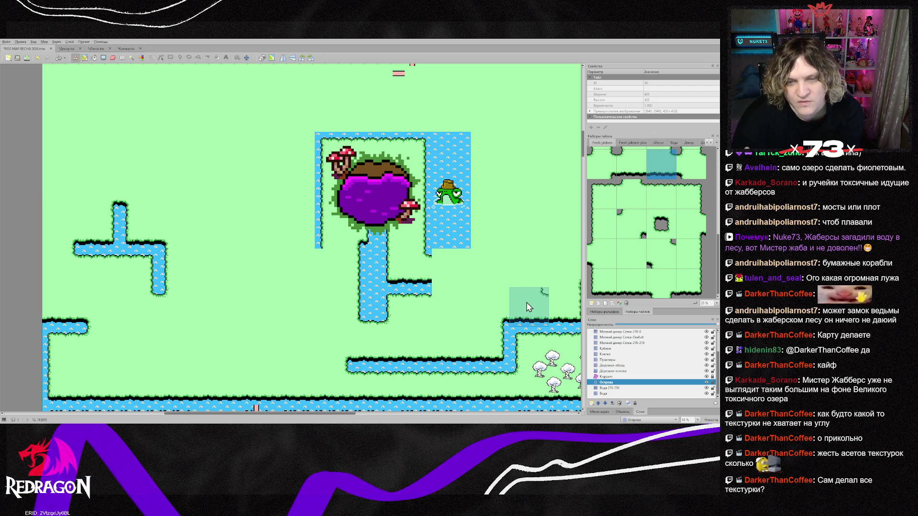
scroll(628, 237, up, 3)
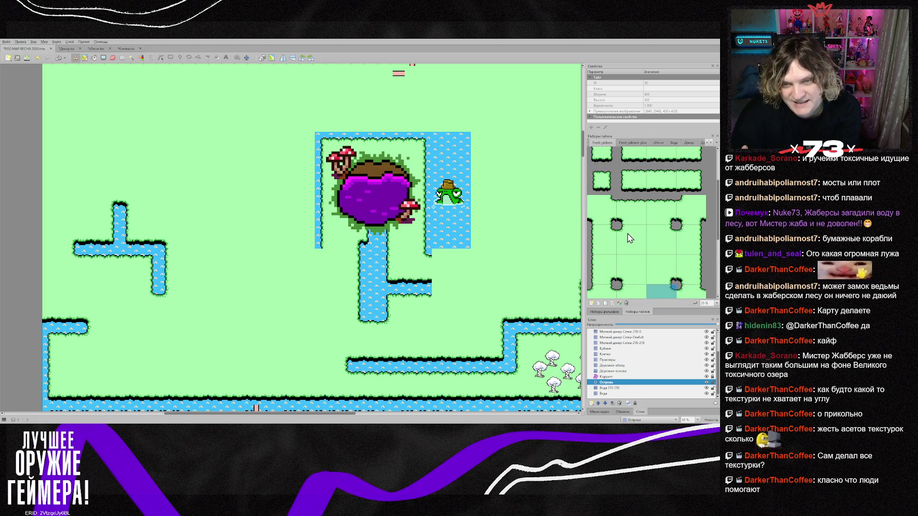
scroll(649, 234, up, 2)
click(654, 261)
click(452, 268)
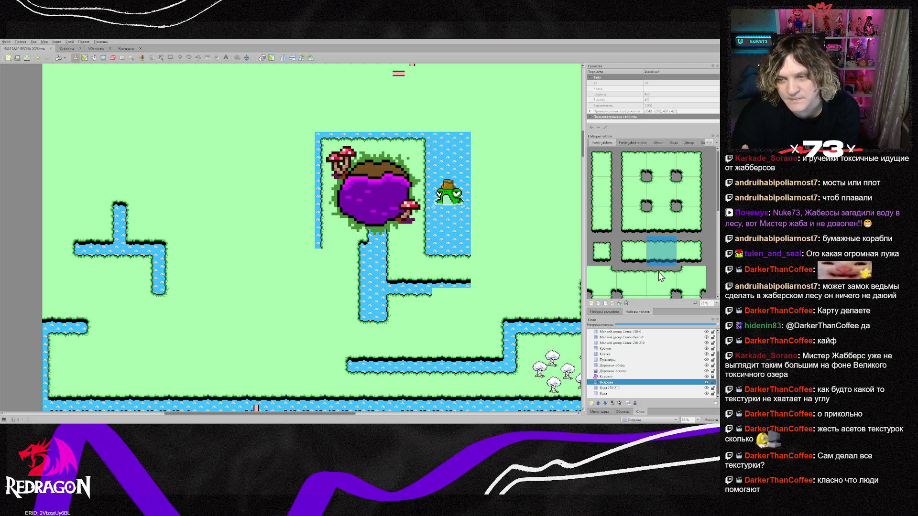
Add a water-edge tile and a top-right water corner lower down the channel.
scroll(656, 273, down, 3)
click(662, 198)
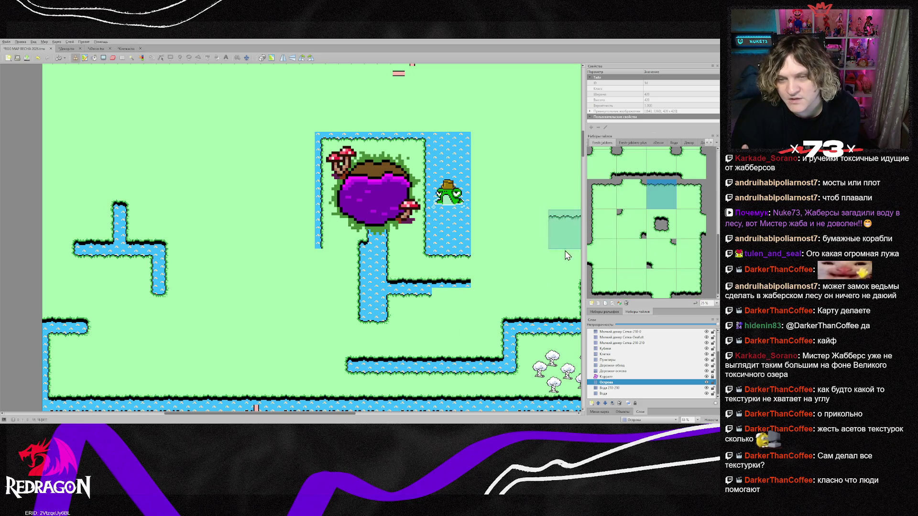
click(449, 304)
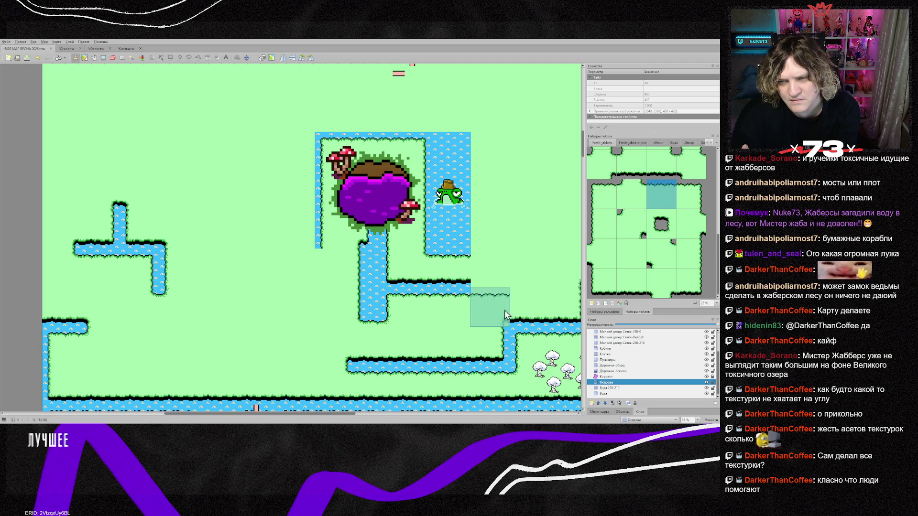
click(691, 193)
click(489, 309)
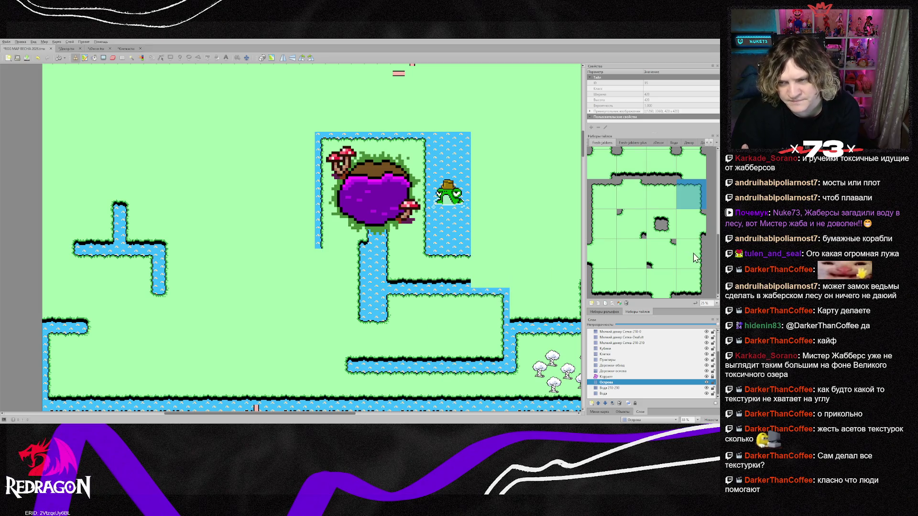
scroll(669, 287, up, 1)
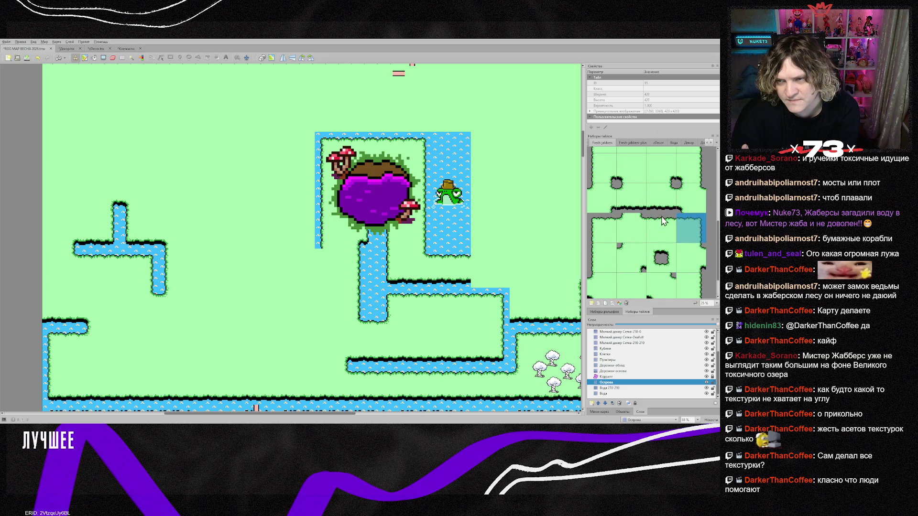
click(630, 197)
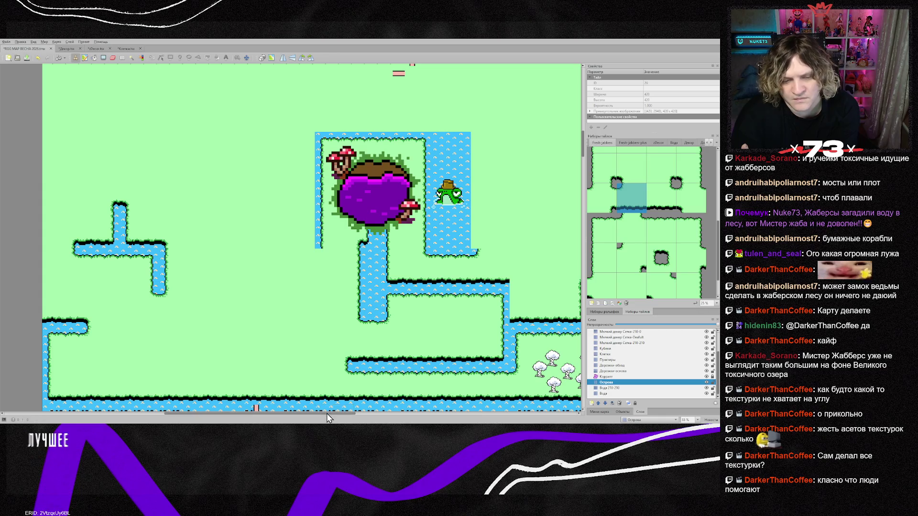
Paint the water column's right bank upward with a water-edge tile.
drag(327, 417, 382, 418)
scroll(376, 368, down, 3)
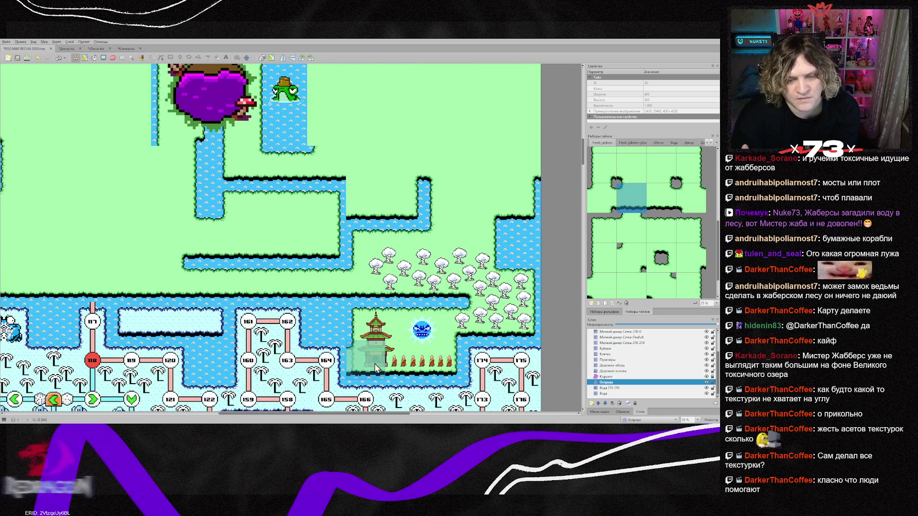
scroll(392, 356, up, 2)
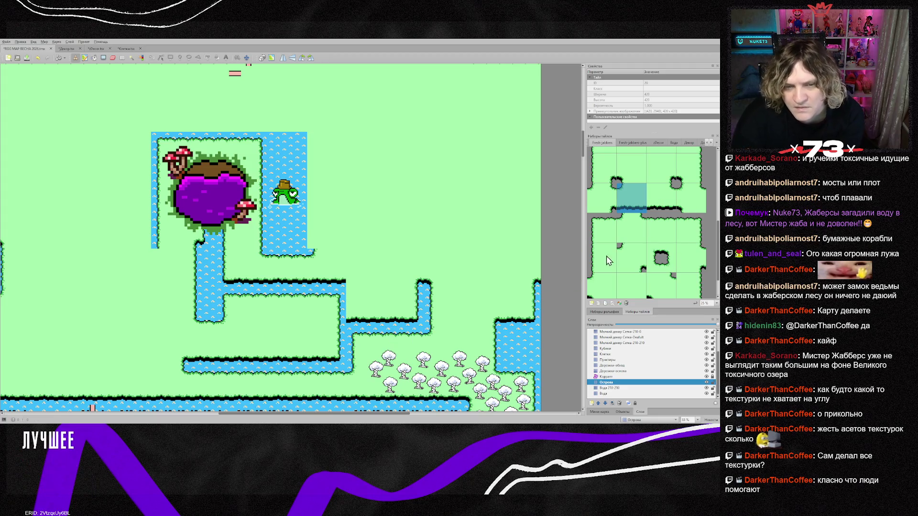
right_click(380, 306)
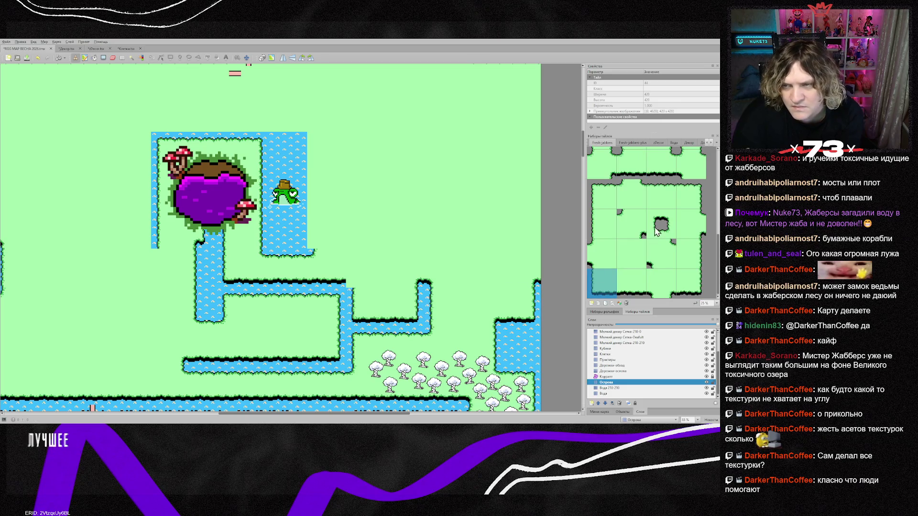
scroll(643, 238, up, 2)
click(629, 210)
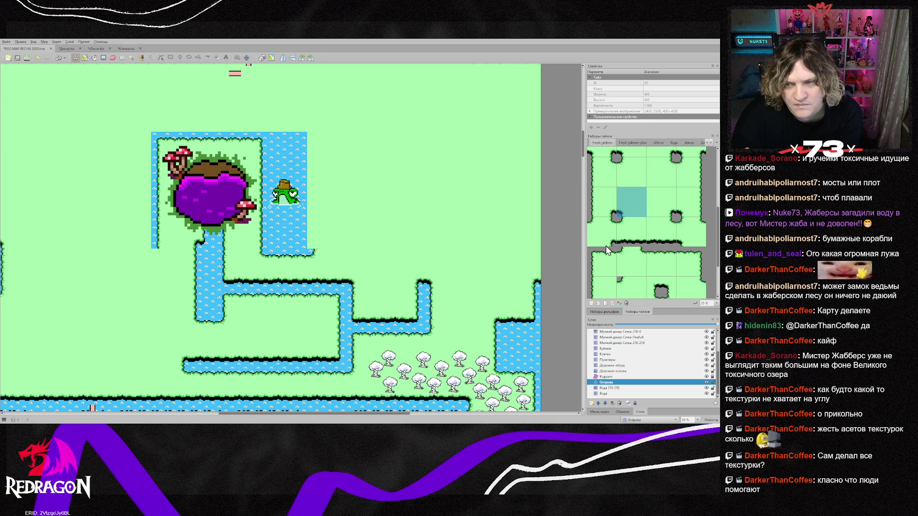
scroll(598, 263, down, 2)
click(602, 224)
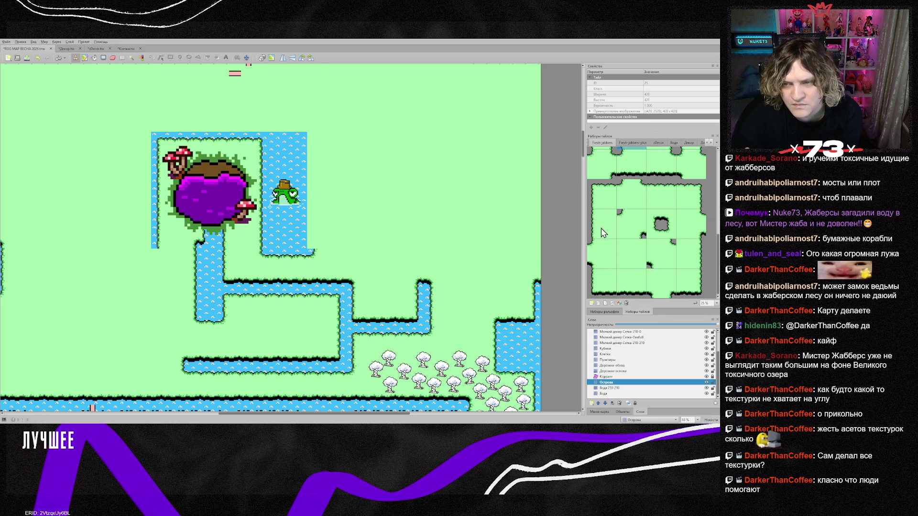
drag(319, 228, 322, 155)
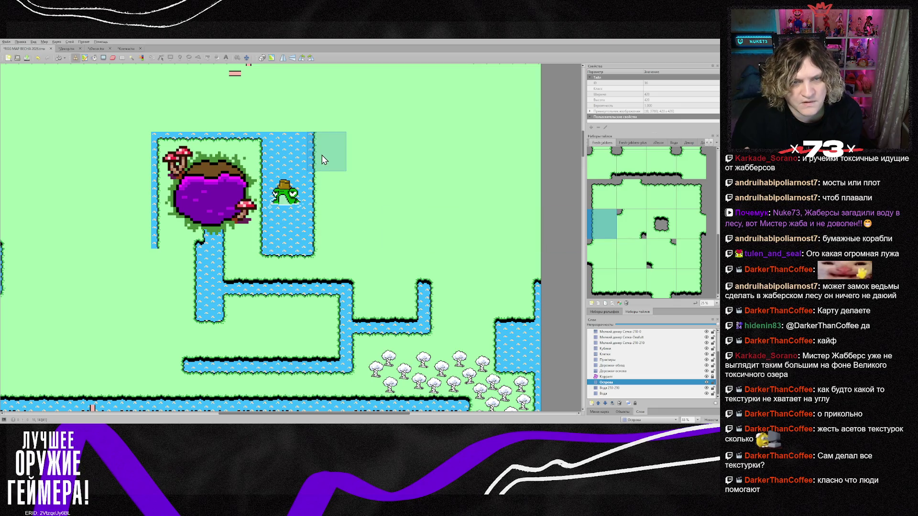
Add a top-right corner and a top border across the water column.
scroll(320, 162, up, 2)
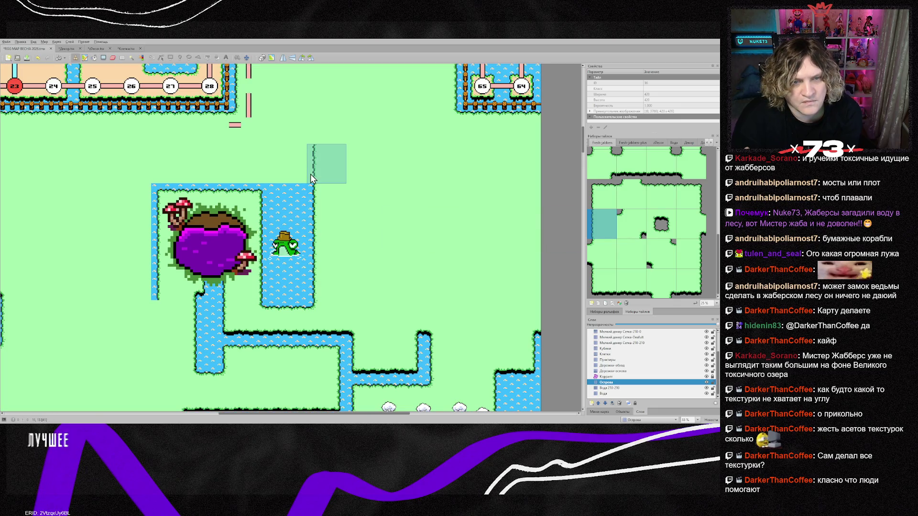
scroll(650, 210, up, 2)
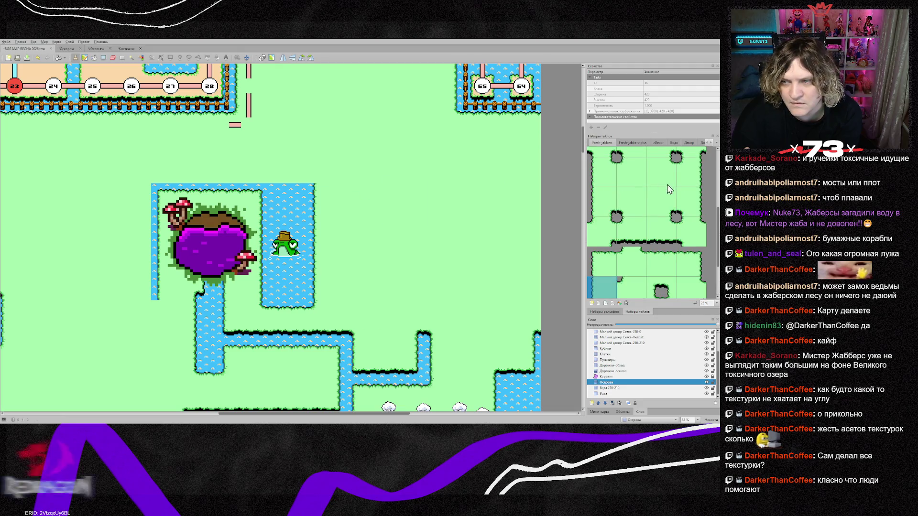
click(634, 213)
click(325, 174)
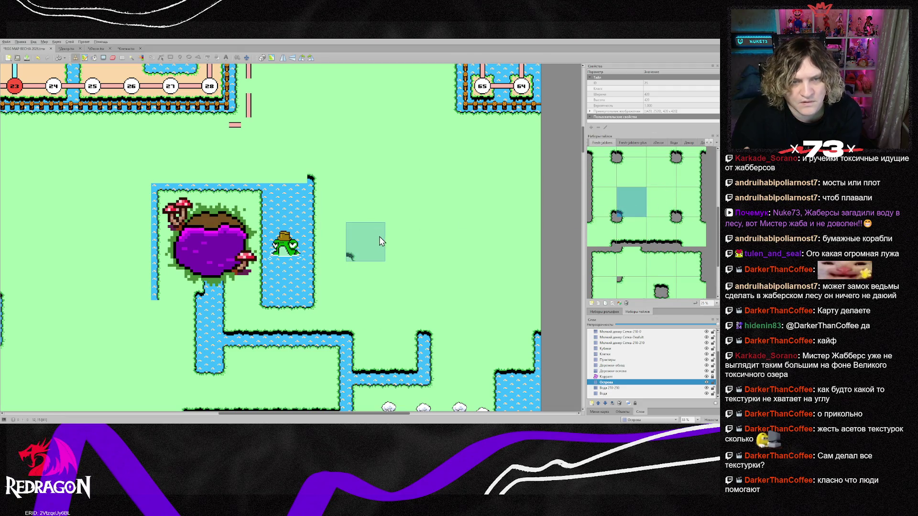
scroll(641, 252, down, 2)
click(631, 282)
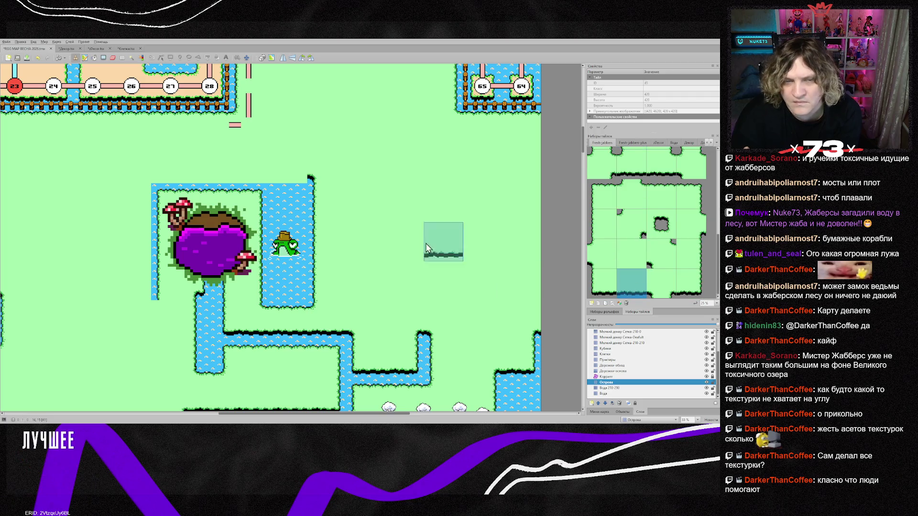
click(180, 164)
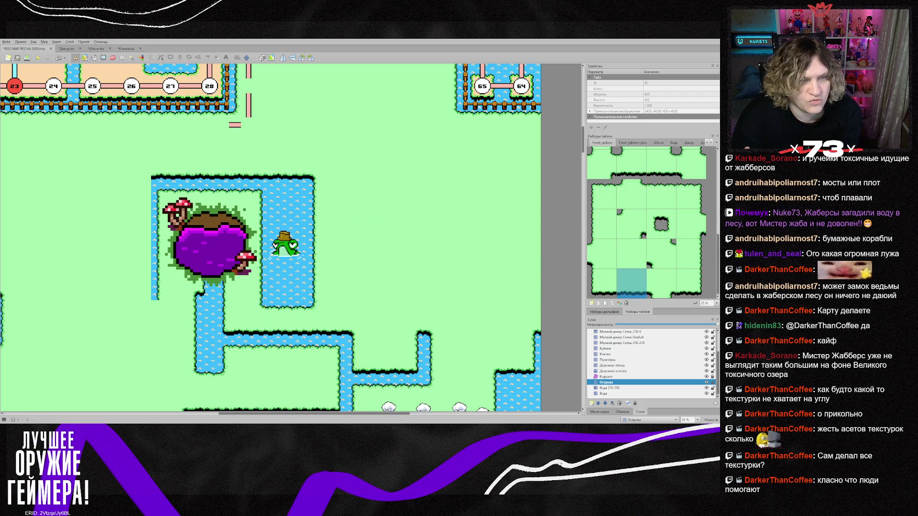
Extend the water's top border left and run a bank down the column beside the lake.
drag(395, 414, 338, 412)
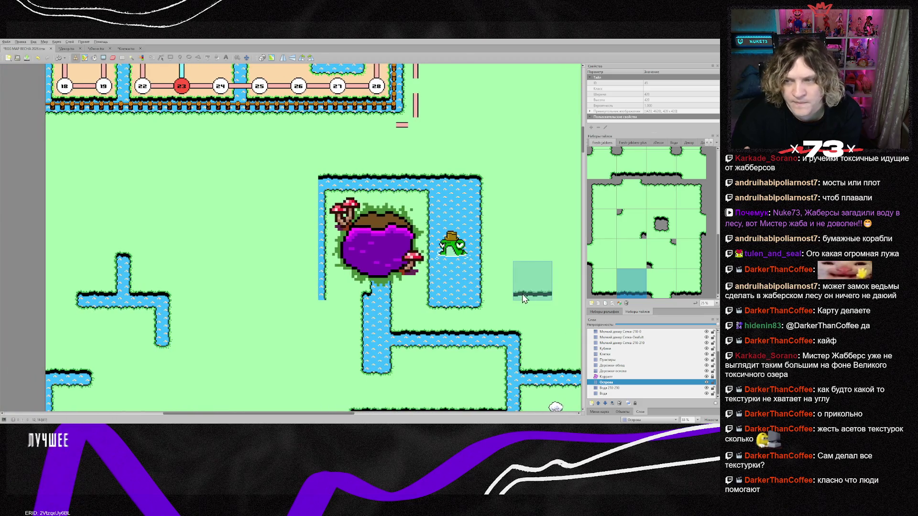
scroll(642, 219, up, 2)
click(668, 206)
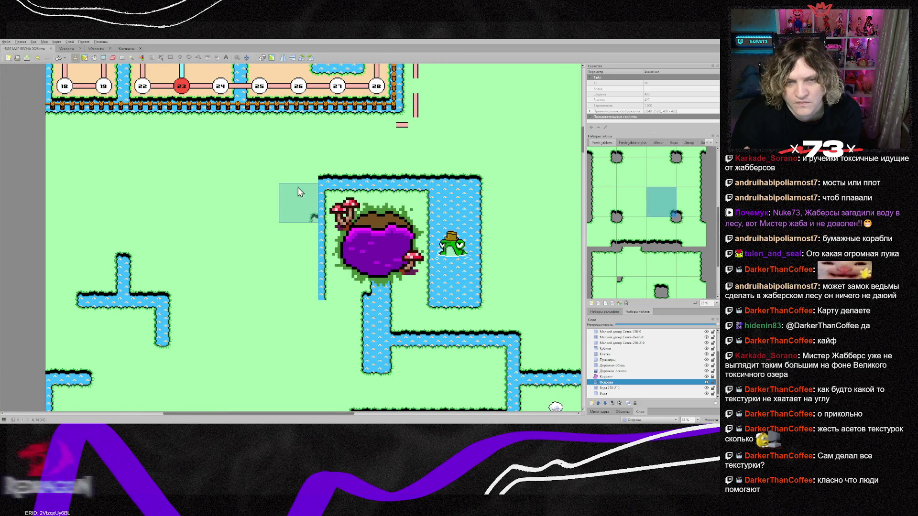
click(303, 198)
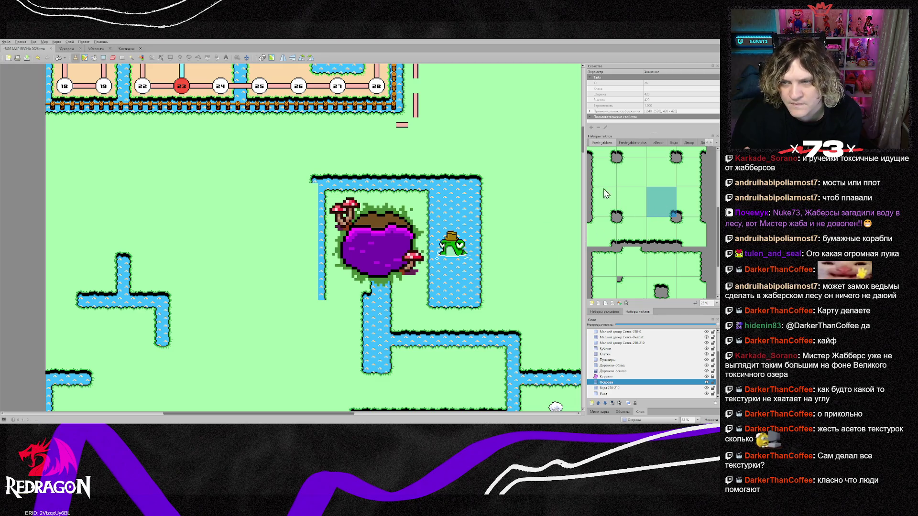
scroll(603, 254, down, 2)
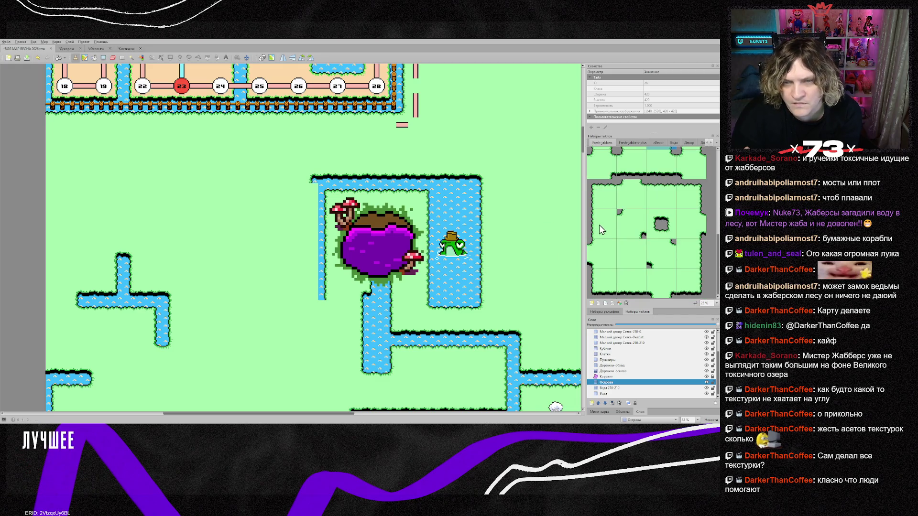
click(691, 253)
drag(297, 203, 295, 319)
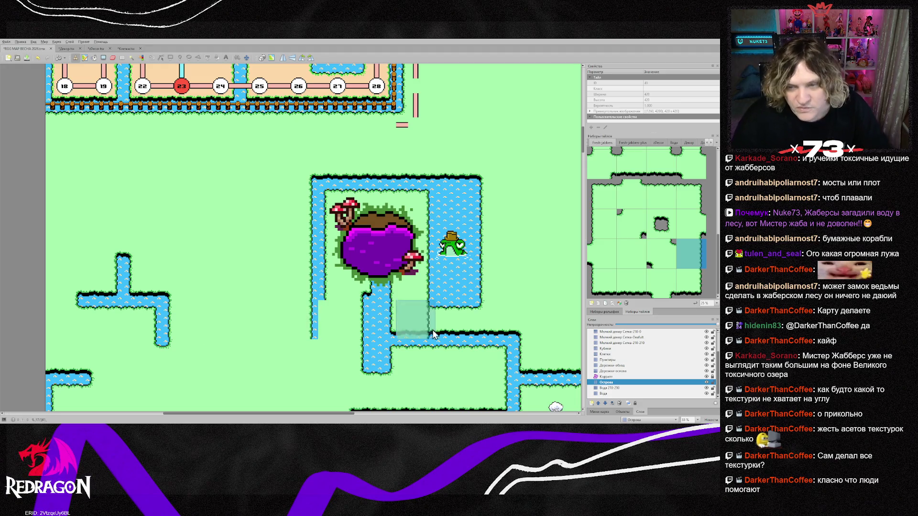
Turn part of the left water column into grass and extend the centre channel downward.
scroll(338, 227, down, 2)
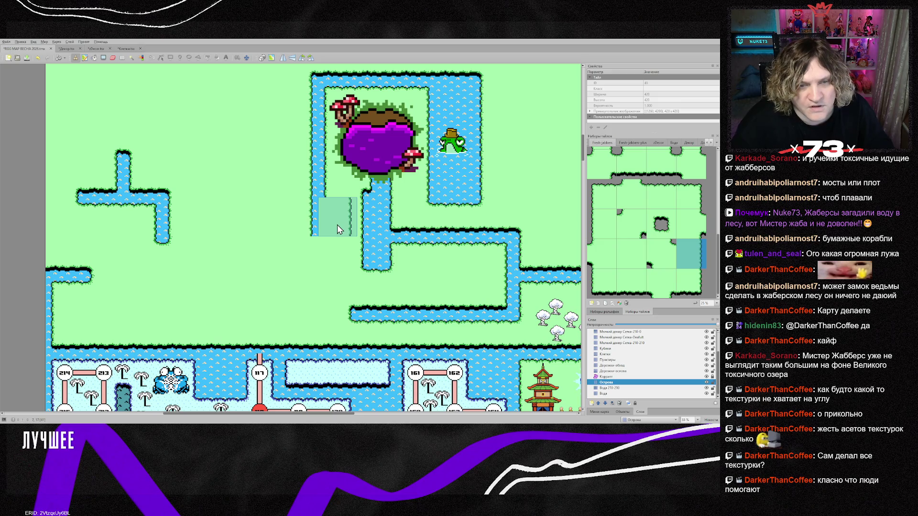
click(337, 224)
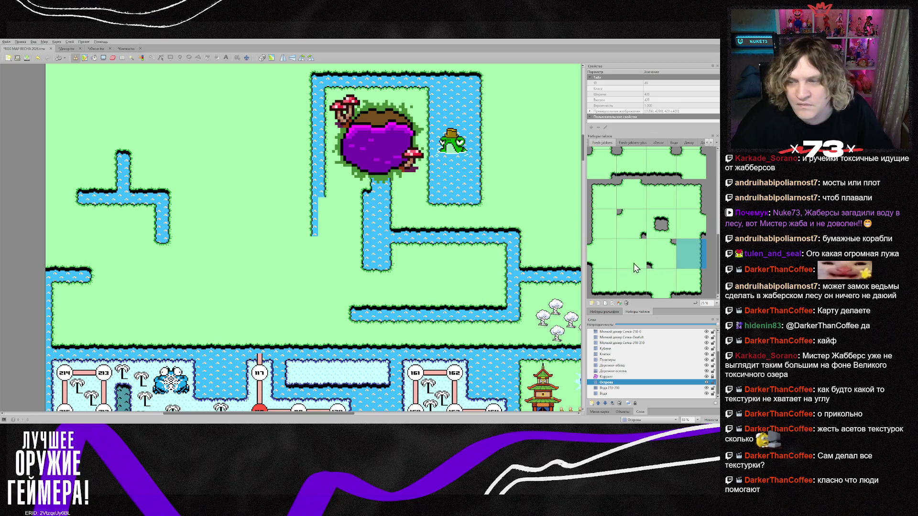
click(603, 232)
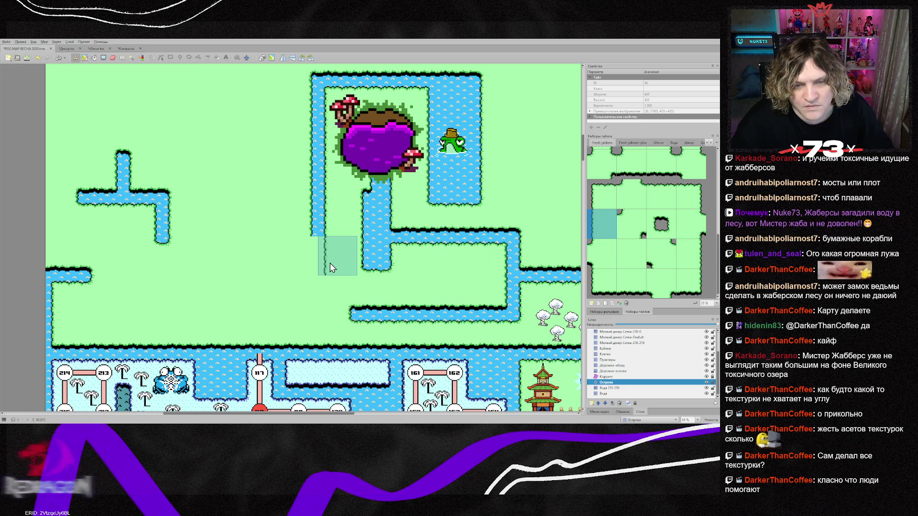
scroll(638, 235, up, 3)
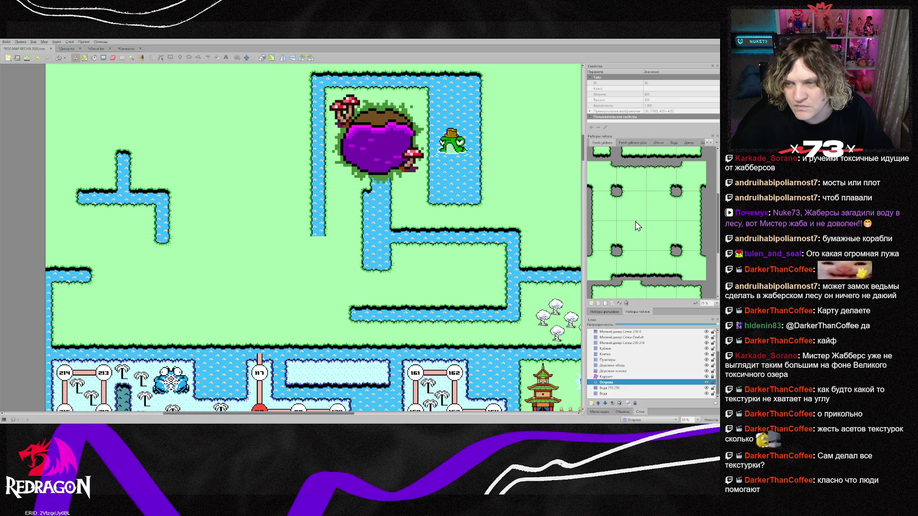
click(377, 253)
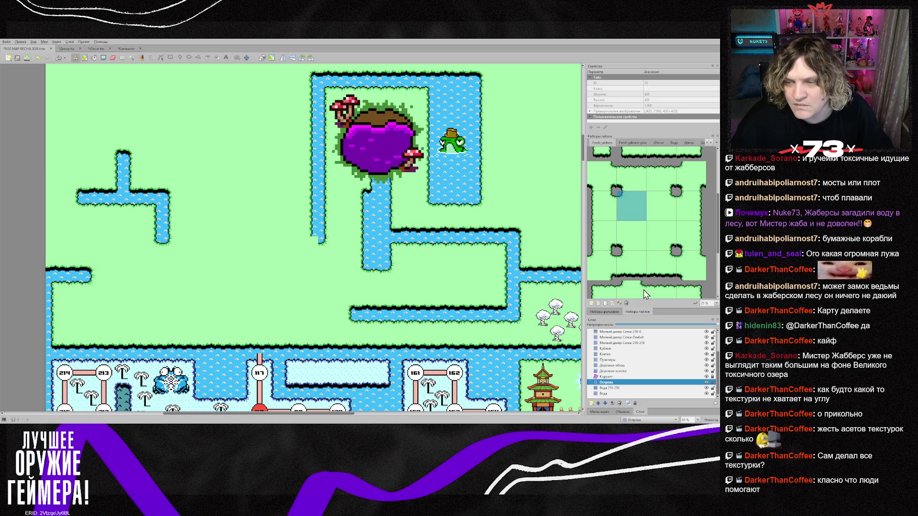
Extend the horizontal channel left with bank tiles, closing the gap to the left column.
scroll(645, 294, down, 2)
click(662, 201)
click(306, 262)
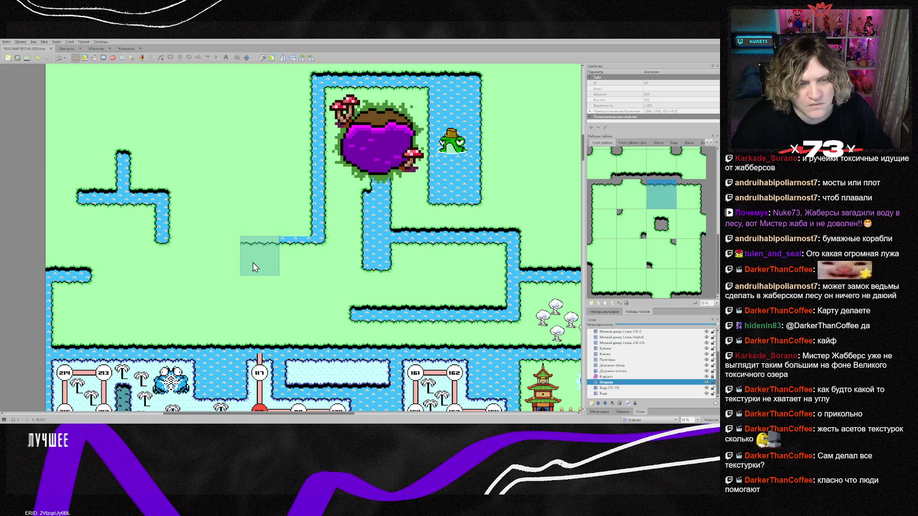
click(254, 266)
drag(195, 266, 220, 266)
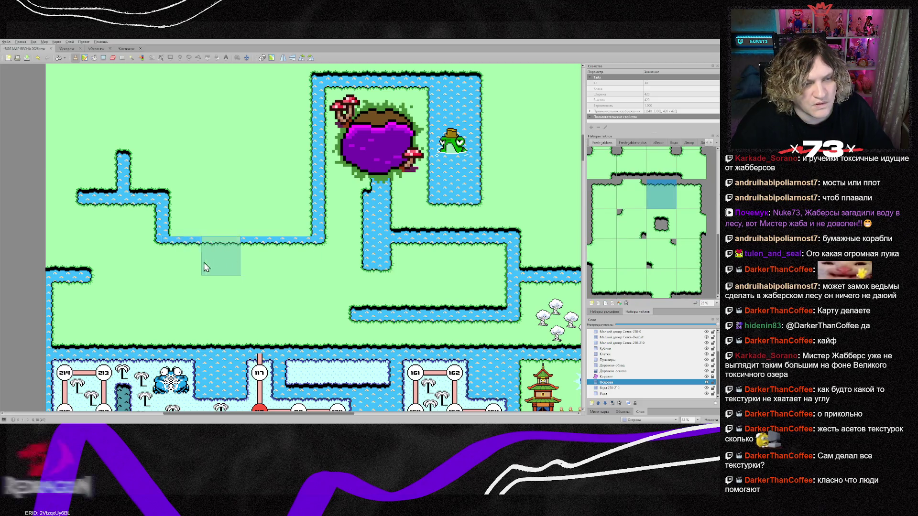
click(197, 227)
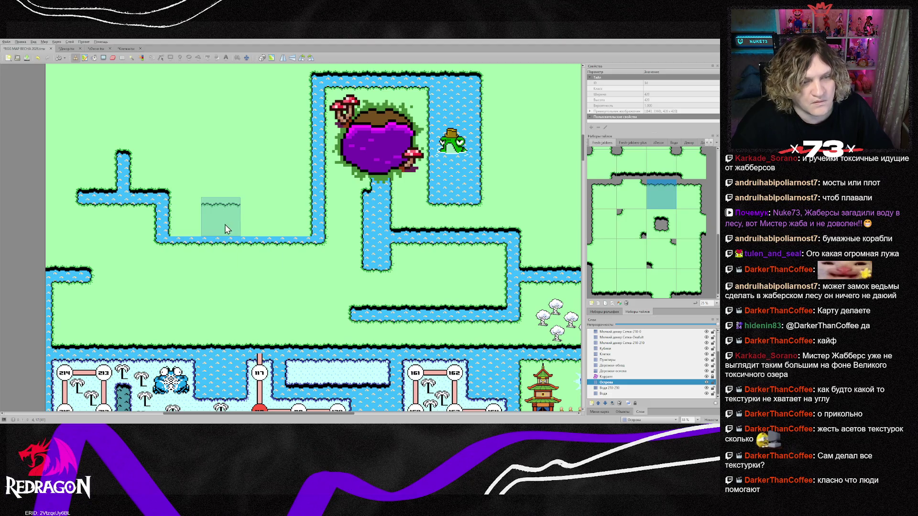
Finish the channel with a bottom bank plus bottom-right and bottom-left corner tiles.
click(631, 283)
click(222, 209)
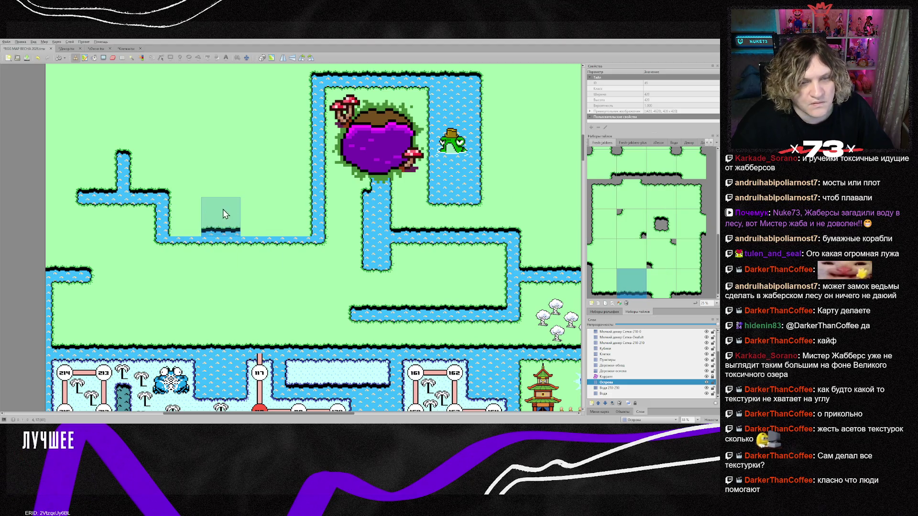
click(691, 283)
click(296, 215)
click(602, 283)
click(182, 215)
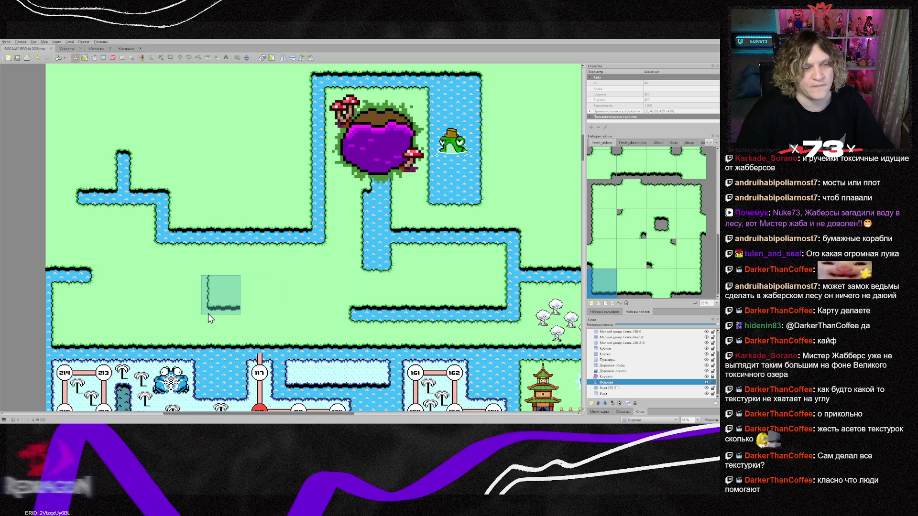
scroll(208, 318, down, 2)
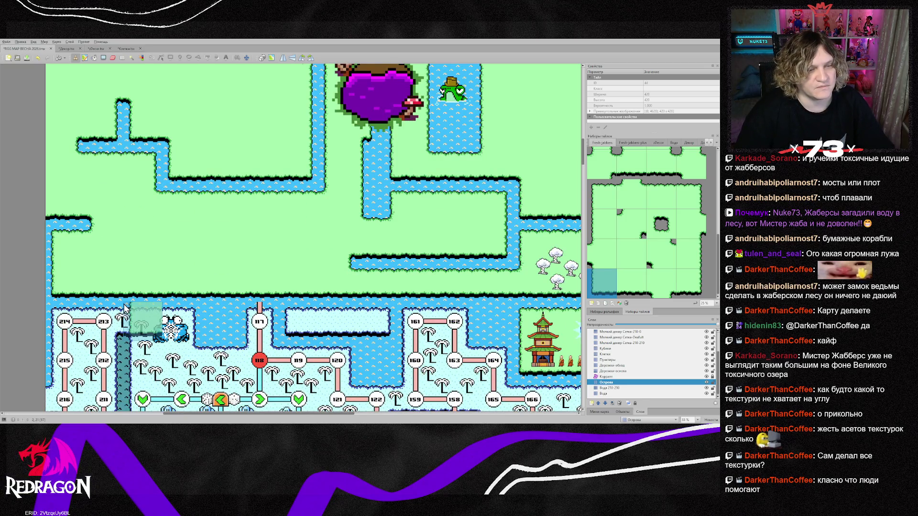
scroll(124, 308, up, 2)
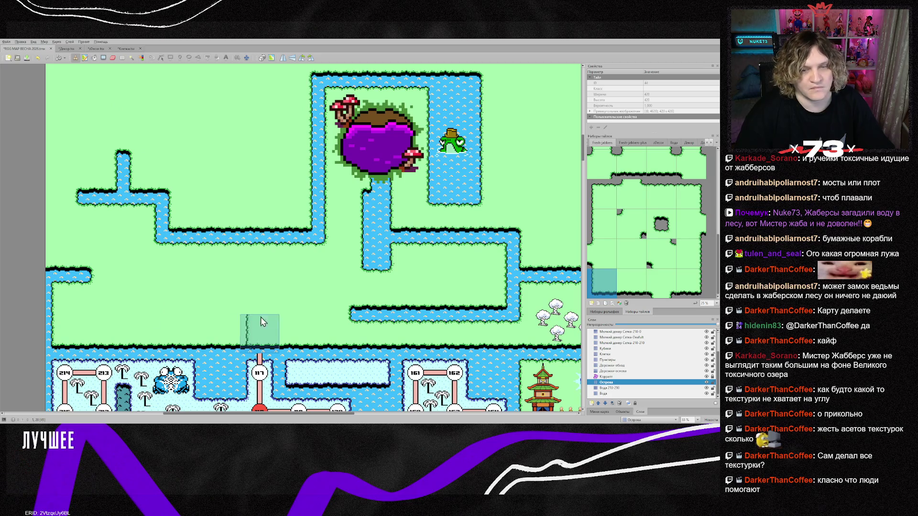
drag(250, 415, 288, 415)
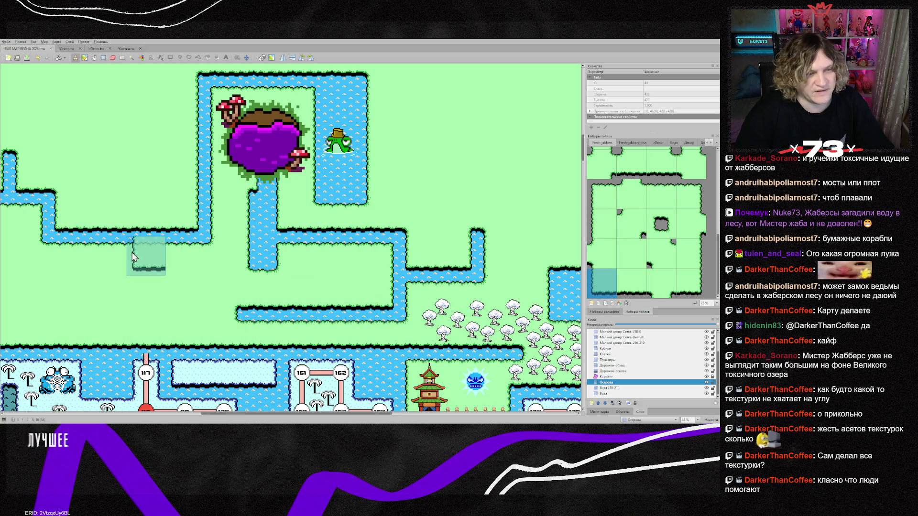
drag(236, 414, 198, 414)
scroll(209, 326, up, 3)
scroll(209, 326, down, 3)
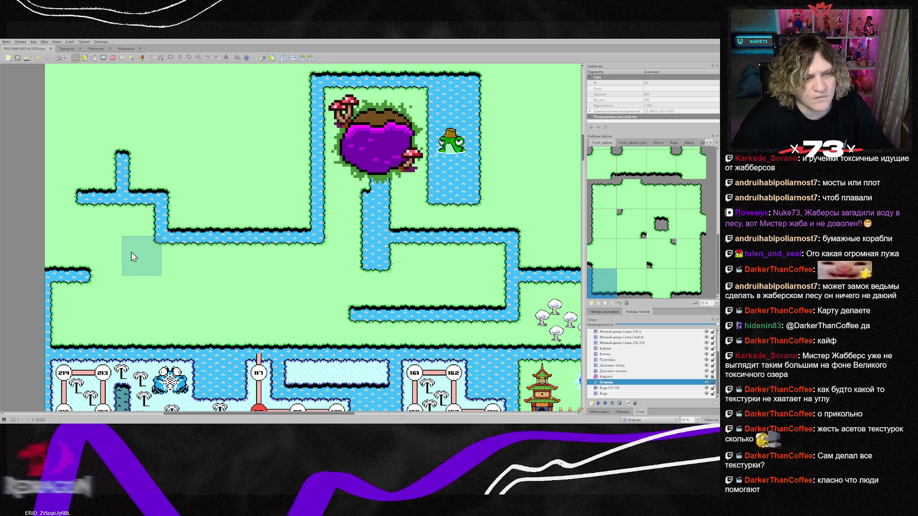
Sample corner tiles from the map and paint them on the left branch and channel corner.
right_click(143, 270)
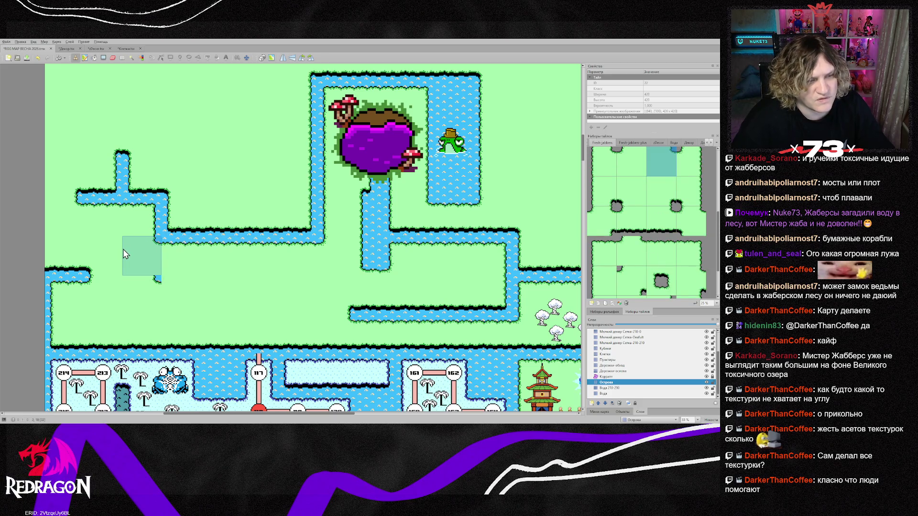
scroll(690, 262, down, 3)
click(689, 258)
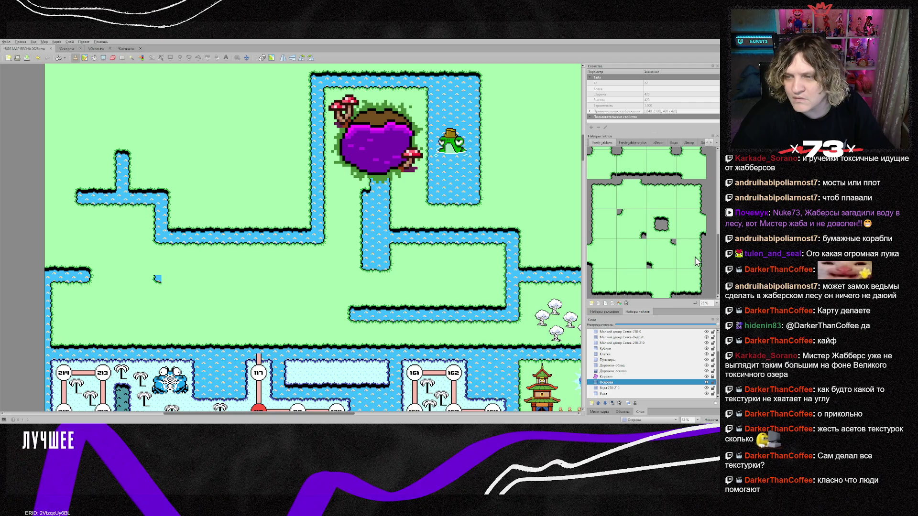
right_click(194, 226)
click(188, 256)
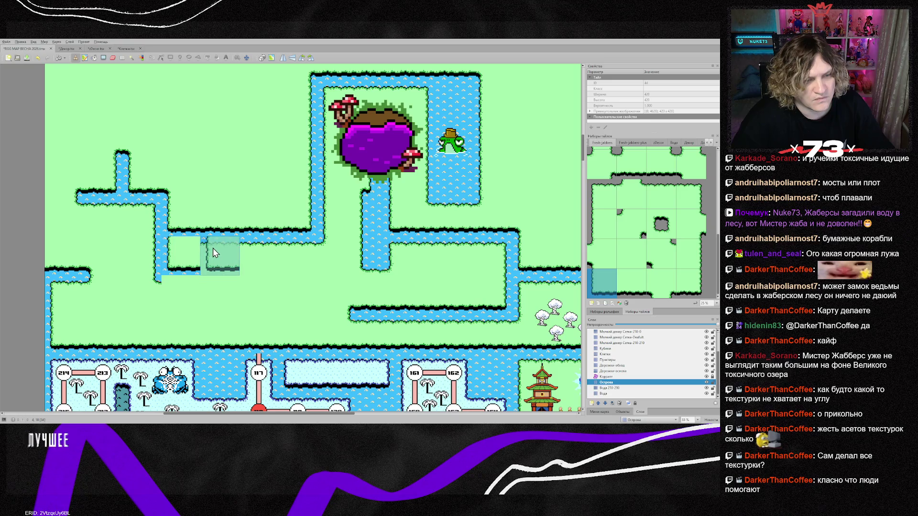
right_click(306, 223)
click(291, 250)
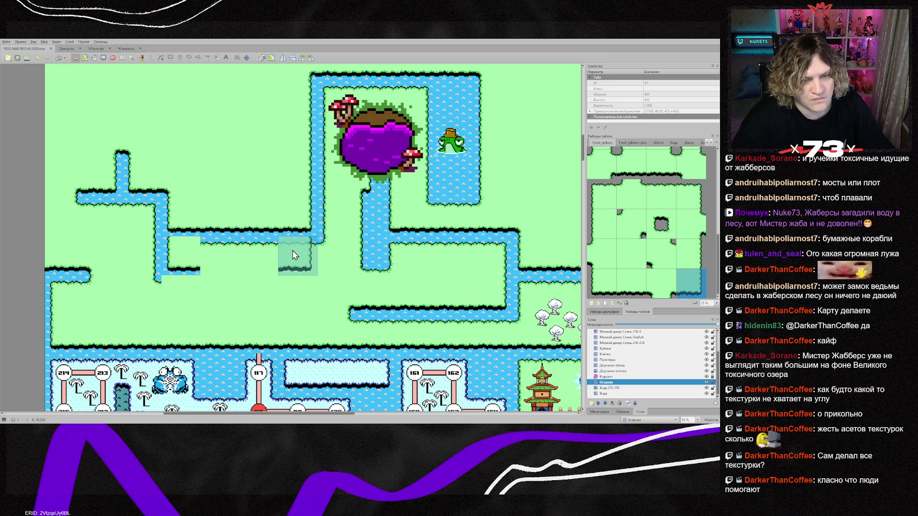
Paint copied channel tiles along the channel and a shore edge along its bottom.
right_click(219, 232)
click(219, 259)
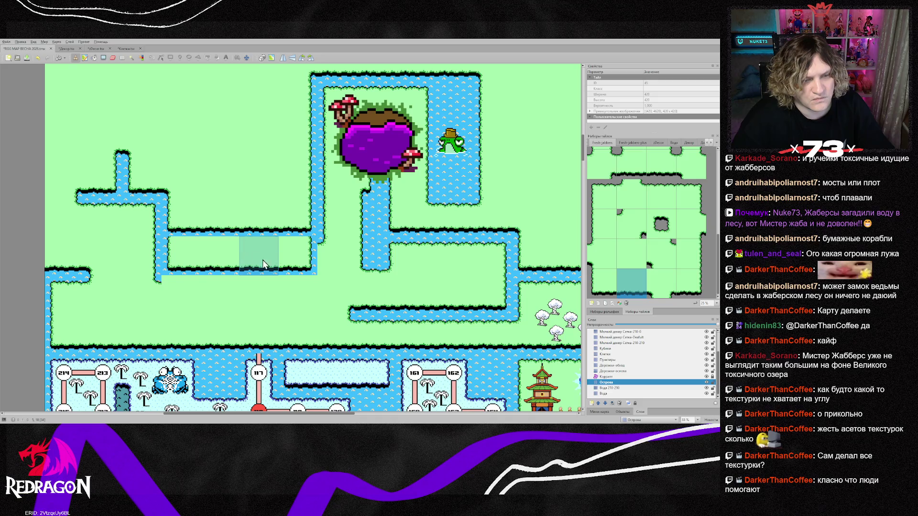
click(258, 263)
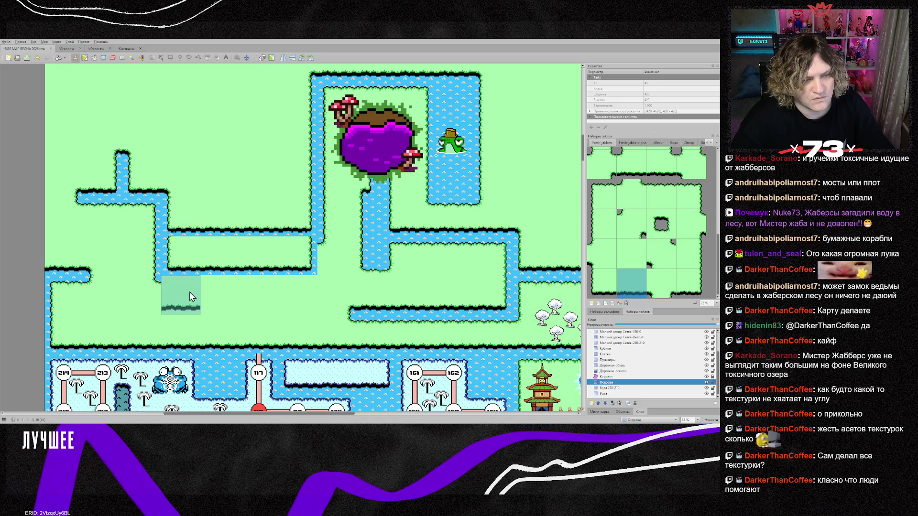
click(656, 206)
drag(191, 294, 258, 294)
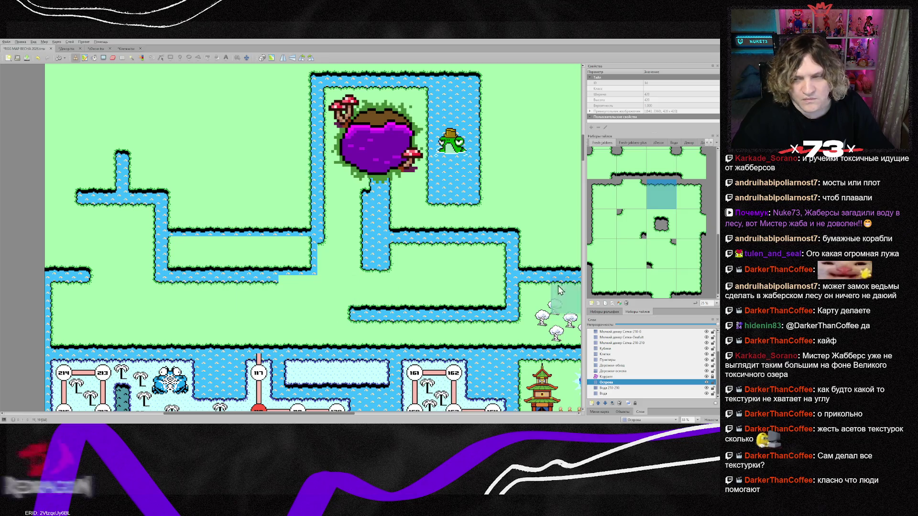
click(636, 232)
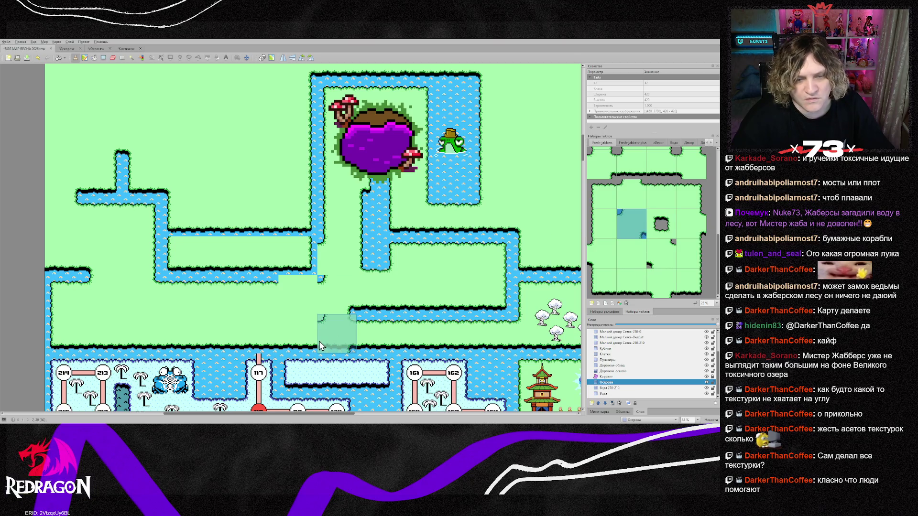
Fill the gap with water tiles so the lower channel joins the river.
right_click(334, 262)
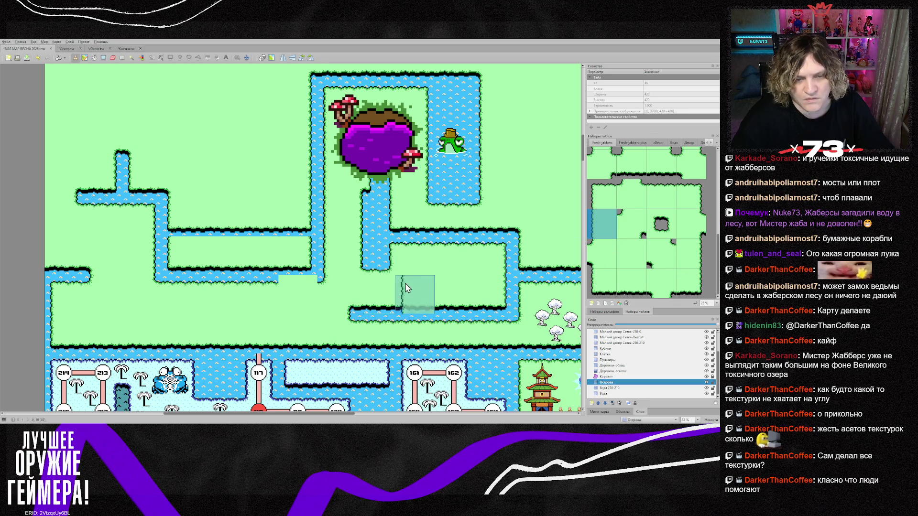
click(673, 194)
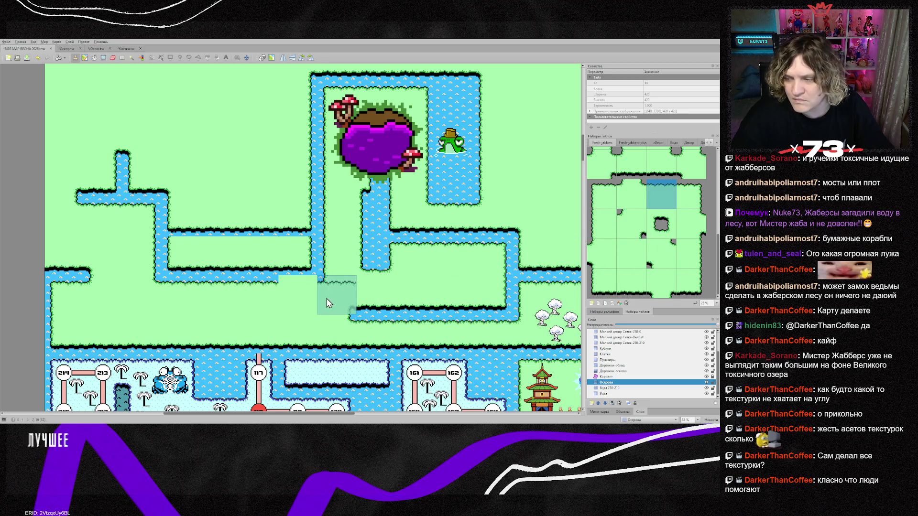
drag(326, 298, 287, 299)
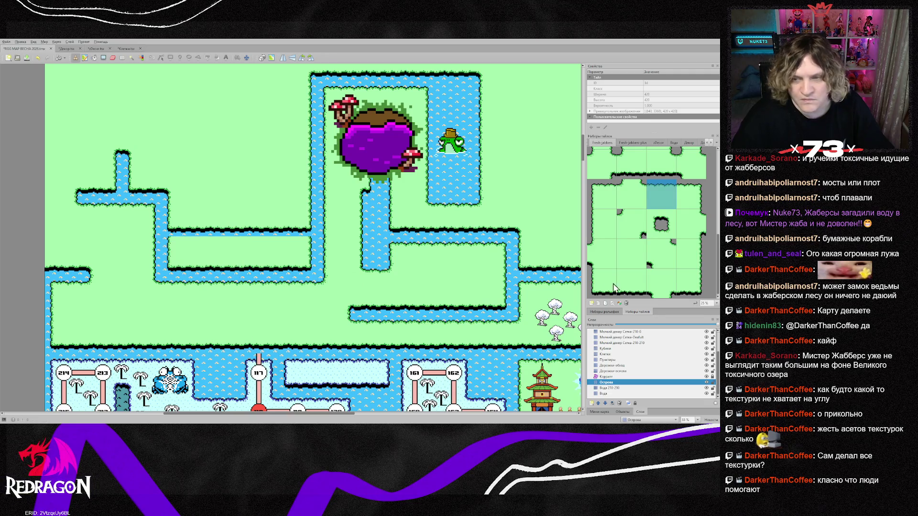
Cover the short upper channel, including its water edge and right end, with grass tiles.
click(181, 218)
click(690, 254)
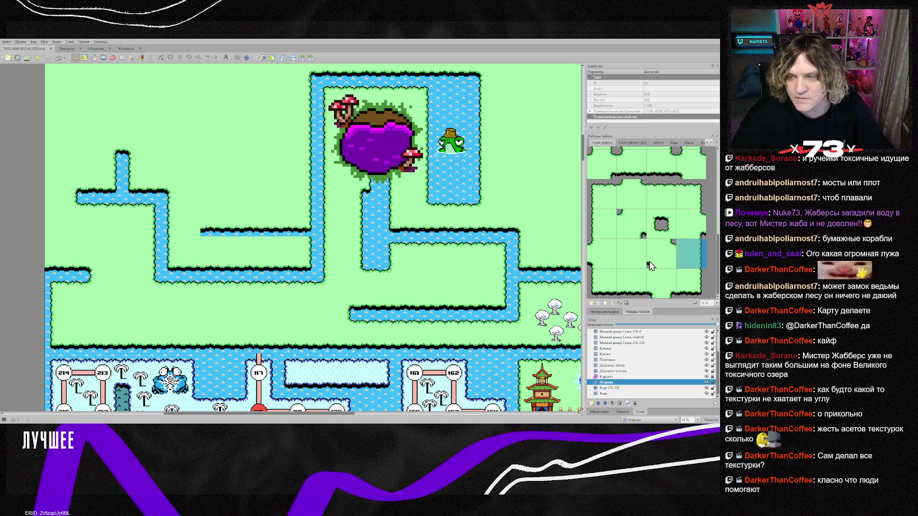
click(305, 232)
click(631, 254)
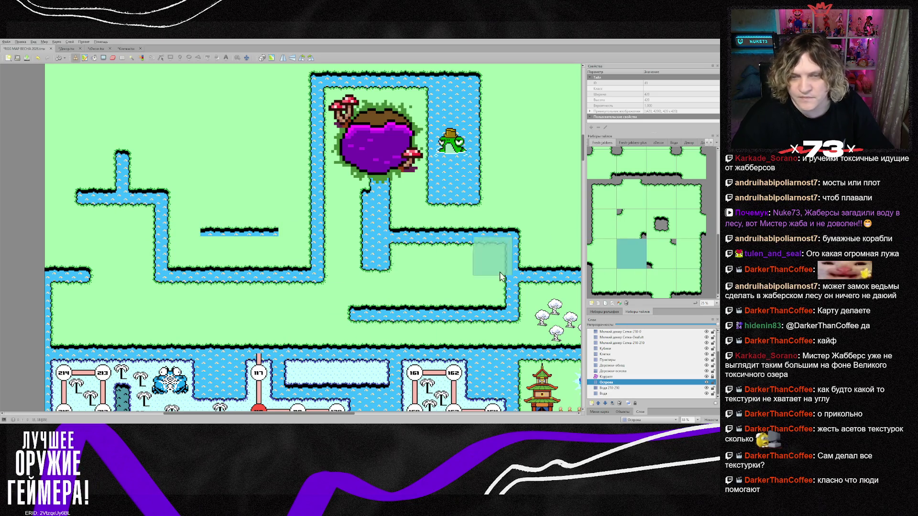
click(220, 227)
click(259, 227)
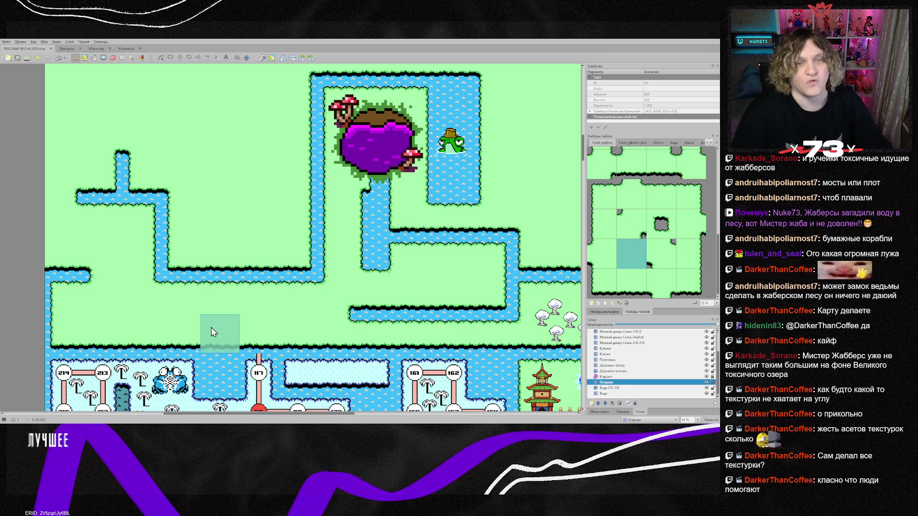
scroll(230, 308, up, 5)
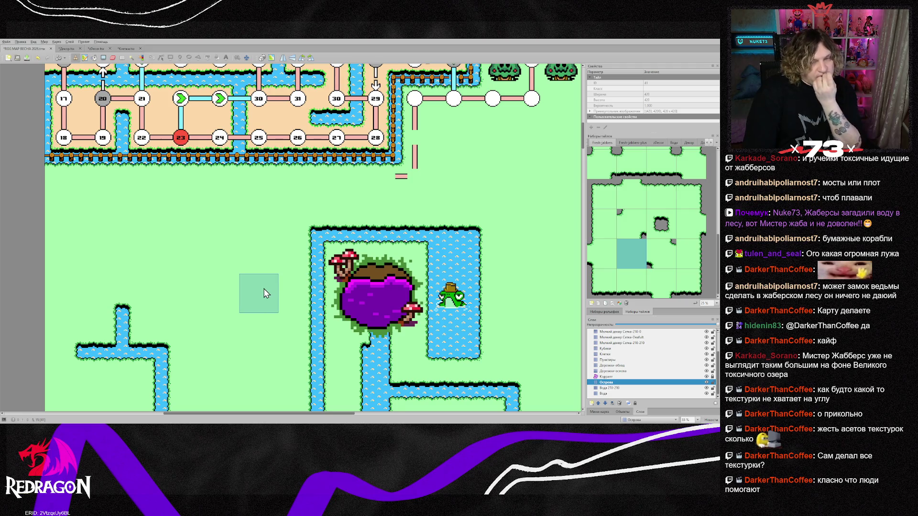
scroll(265, 293, down, 2)
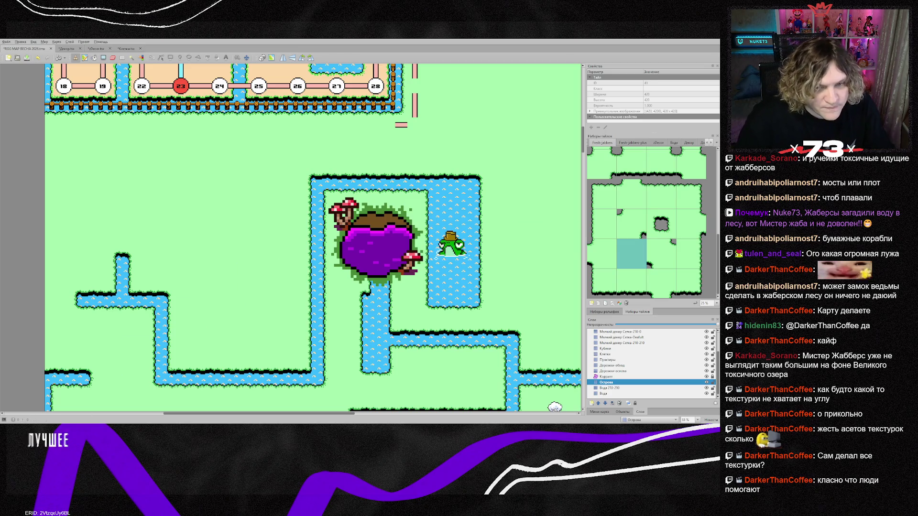
key(alt+Tab)
scroll(427, 171, down, 5)
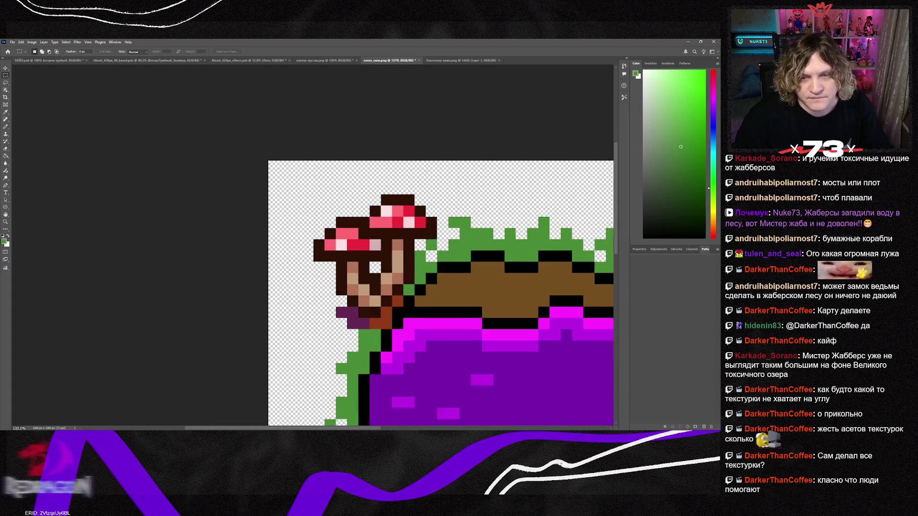
scroll(495, 312, down, 2)
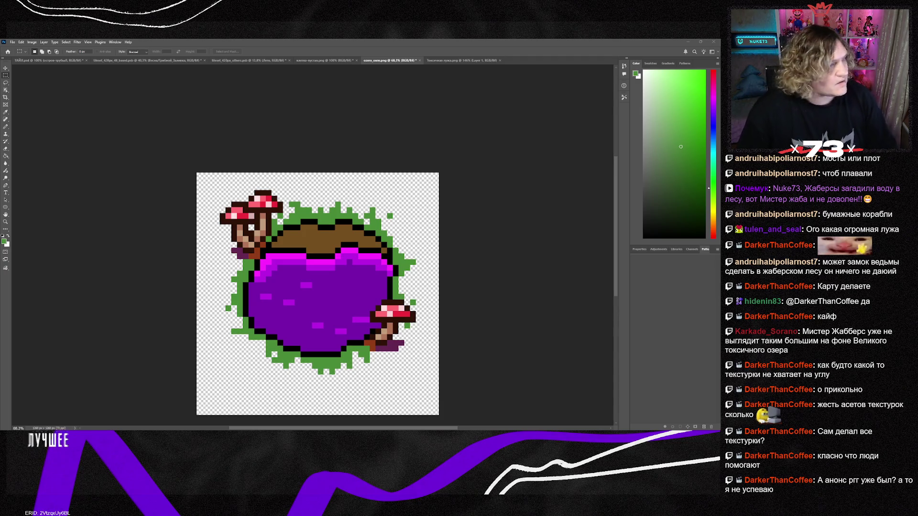
scroll(317, 287, down, 1)
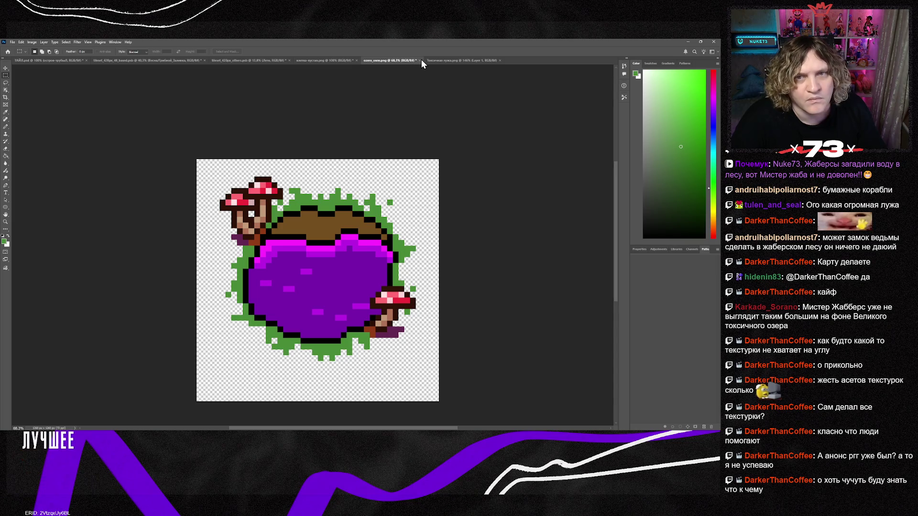
Undo the pond sprite's resize and close the resized lake and toxic puddle documents.
key(ctrl+z)
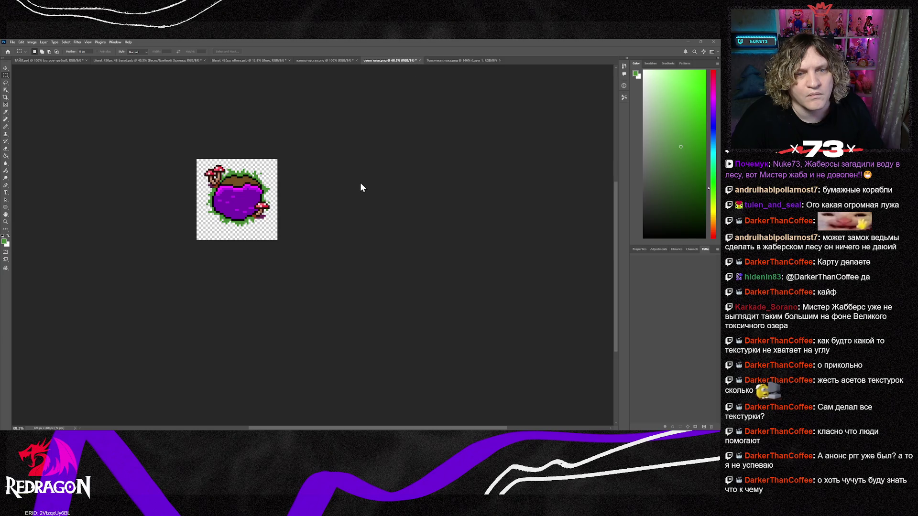
key(ctrl+w)
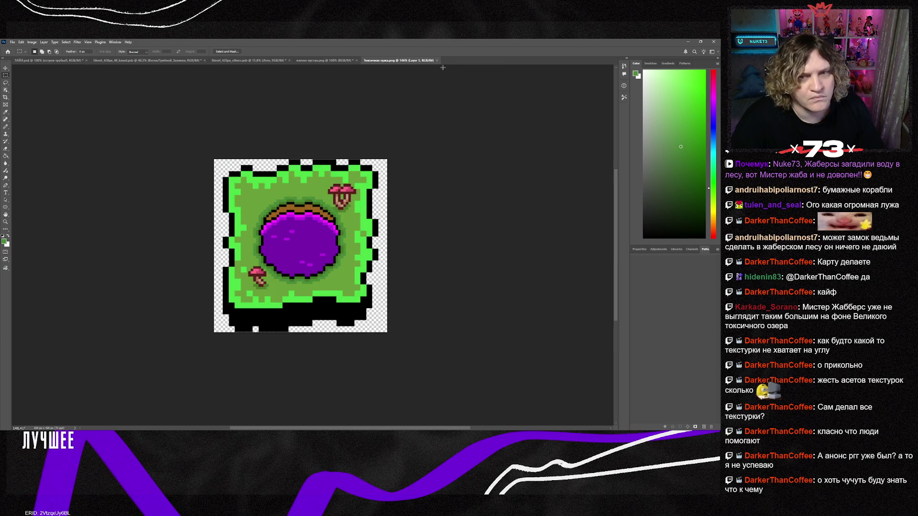
click(437, 60)
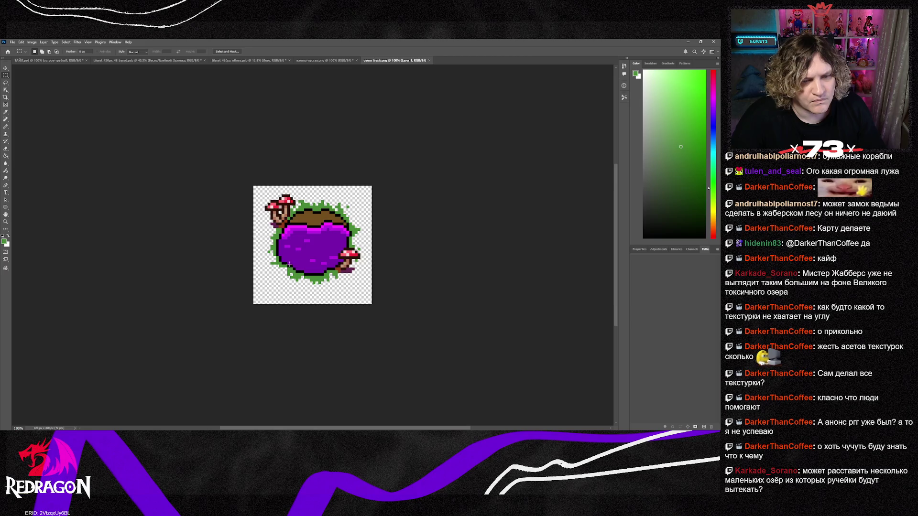
drag(296, 265, 309, 267)
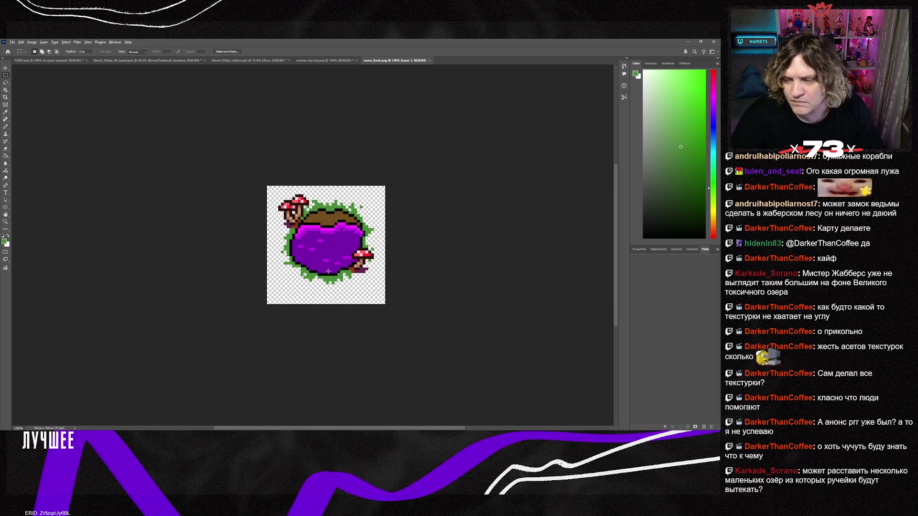
scroll(329, 272, up, 4)
scroll(420, 281, up, 3)
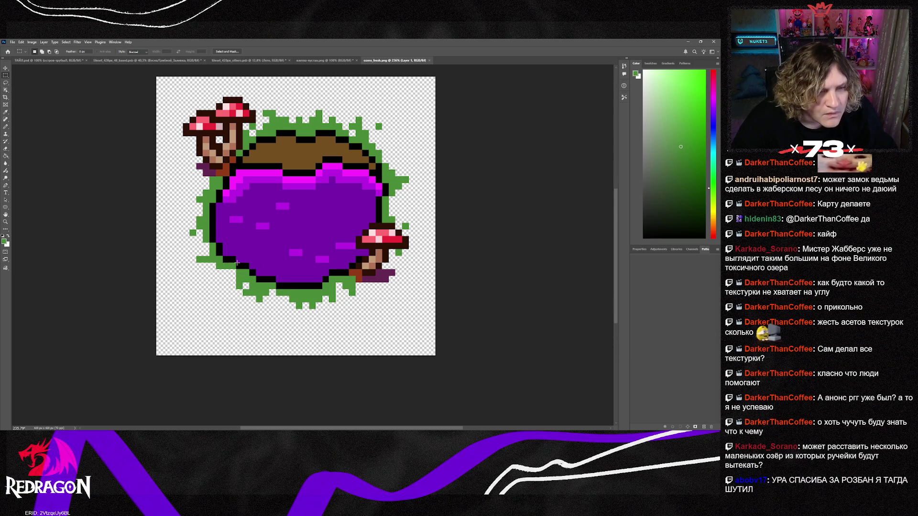
Erase the stray green and black border pixels along the lake's lower-left edge.
scroll(238, 262, up, 5)
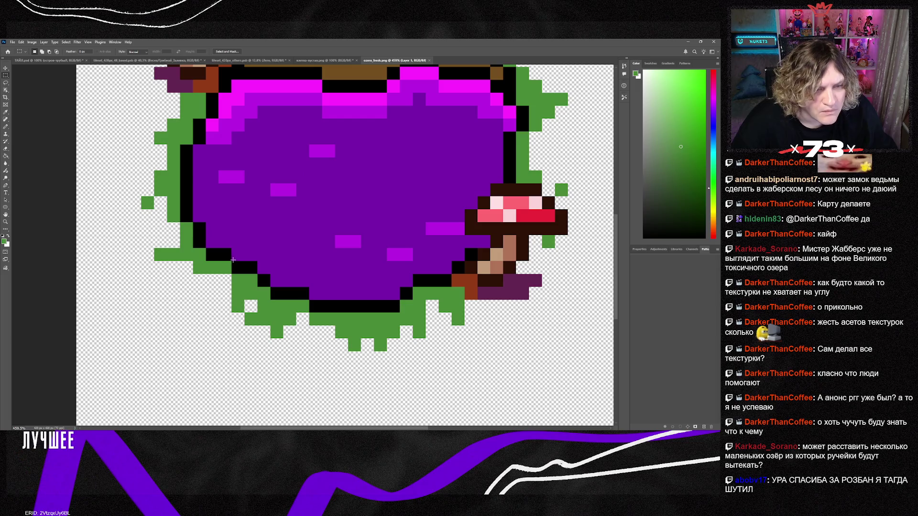
mouse_move(231, 262)
mouse_down()
mouse_move(269, 300)
mouse_move(326, 329)
mouse_move(450, 364)
mouse_move(242, 364)
mouse_move(257, 364)
mouse_up()
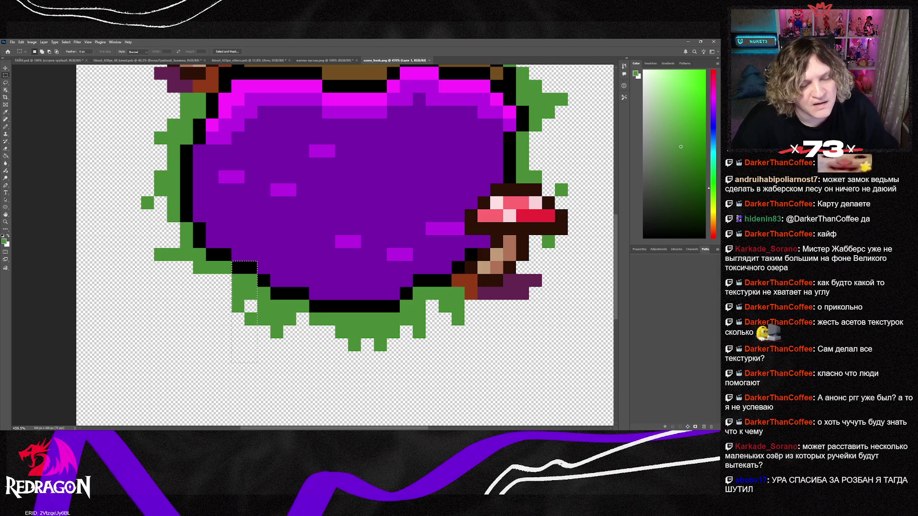
key(Delete)
key(ctrl+d)
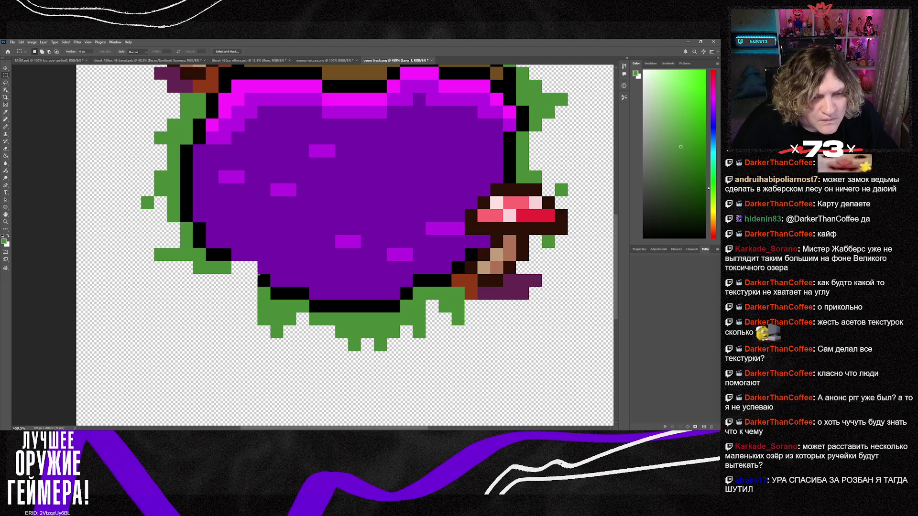
drag(258, 274, 271, 334)
key(Delete)
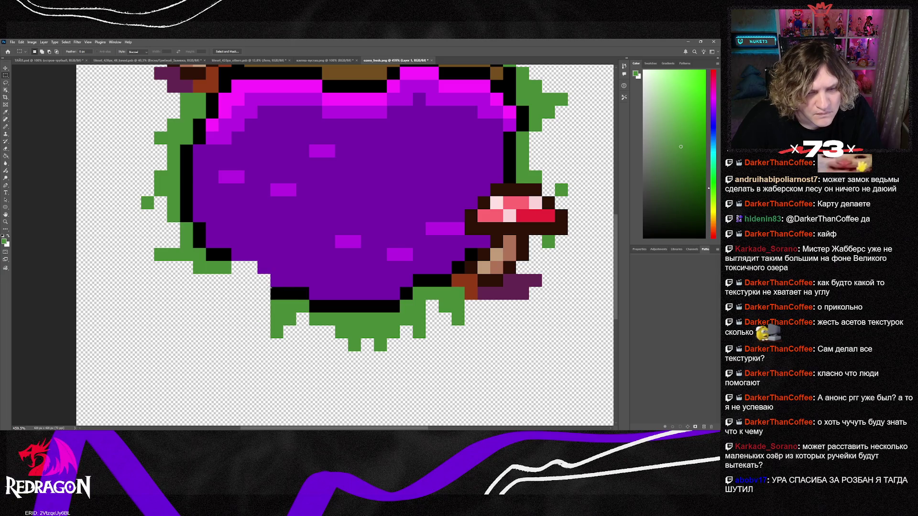
drag(270, 287, 308, 342)
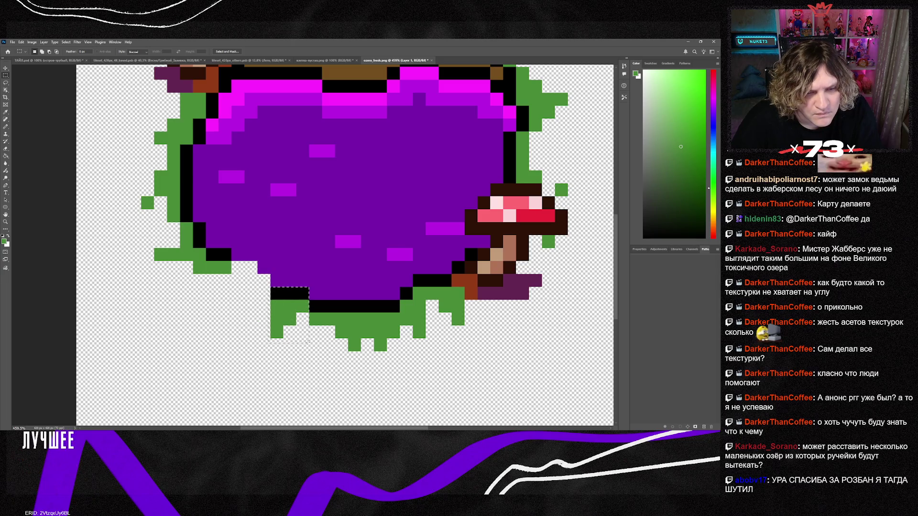
key(Delete)
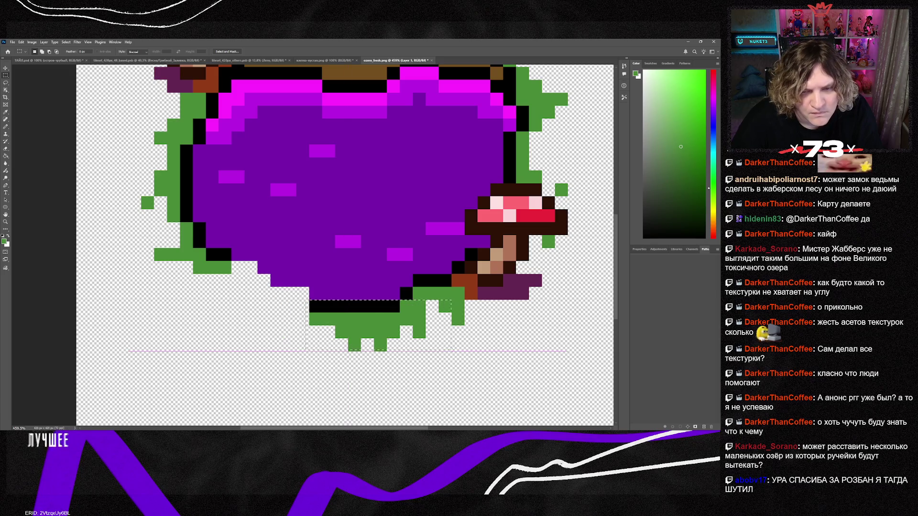
key(Delete)
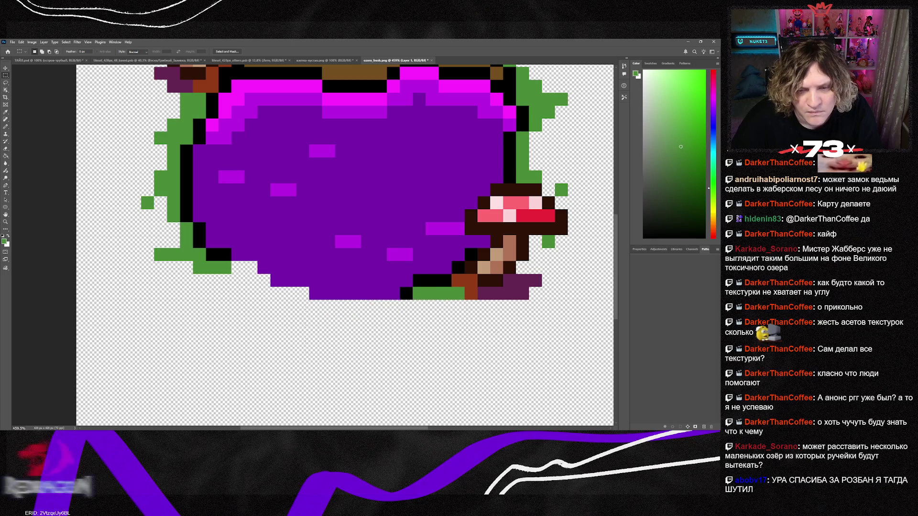
Erase the leftover rim, green and black pixels under the lake's bottom edge, then deselect.
mouse_move(401, 287)
mouse_down()
mouse_move(444, 311)
mouse_move(457, 304)
mouse_move(450, 312)
mouse_up()
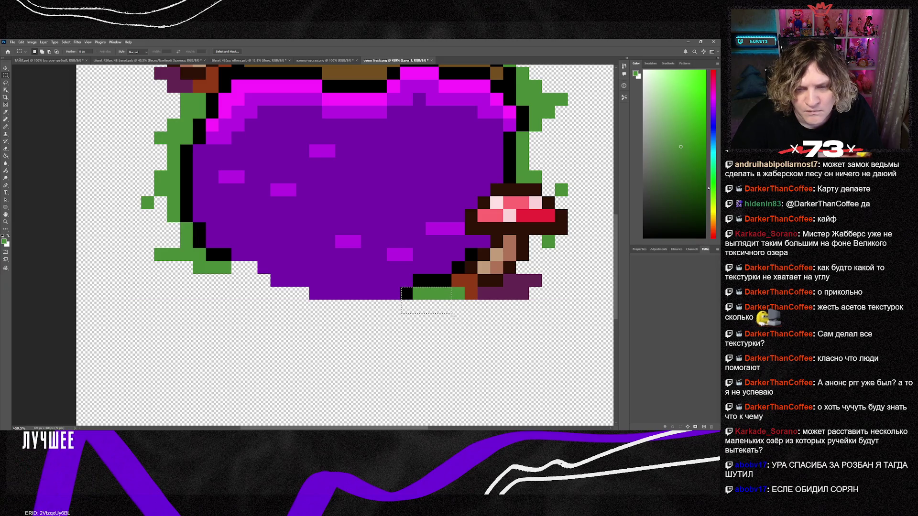
key(Delete)
key(Right)
key(Right)
key(Right)
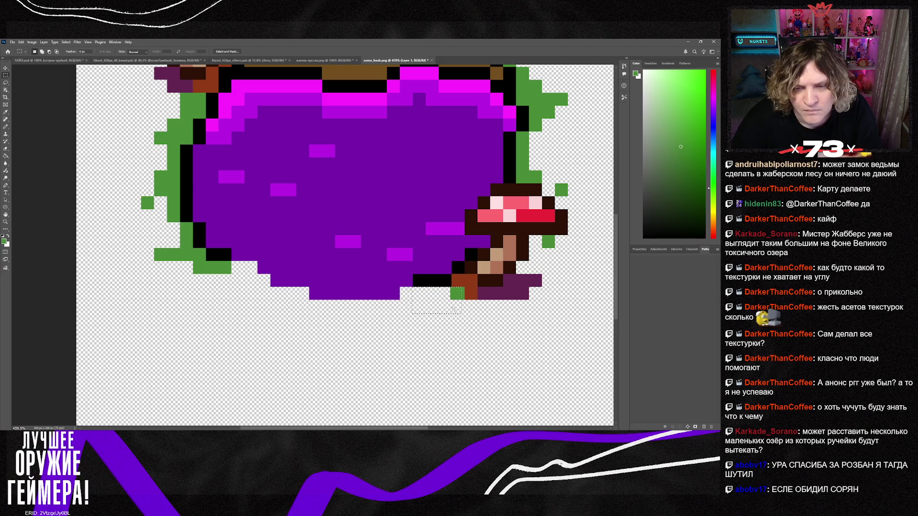
key(Delete)
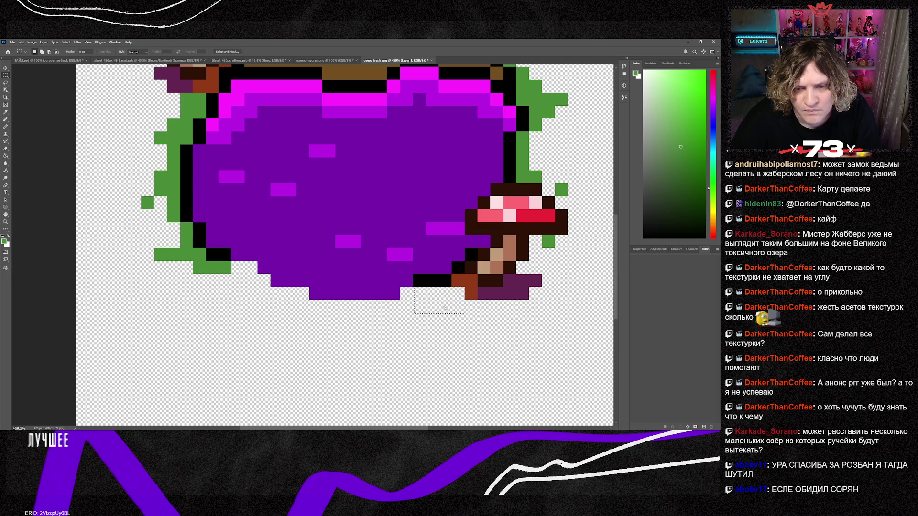
key(ctrl+d)
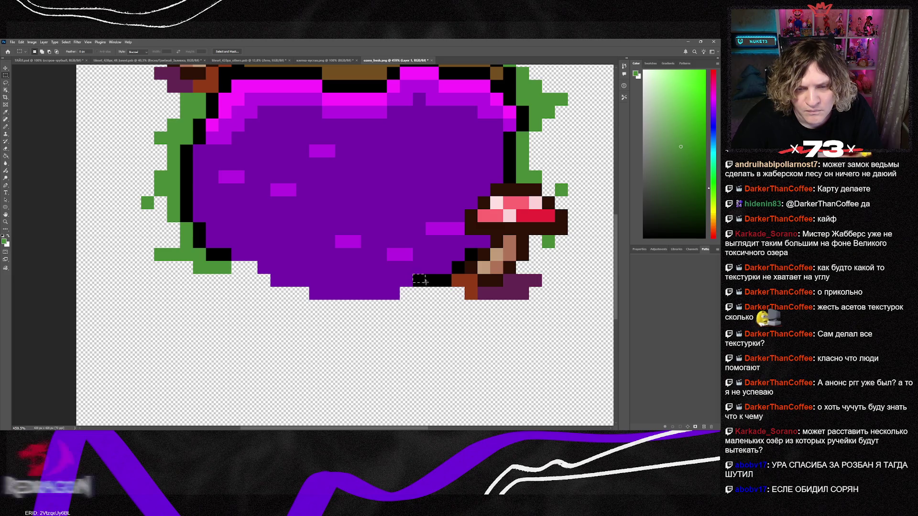
drag(413, 275, 450, 293)
key(Delete)
key(ctrl+d)
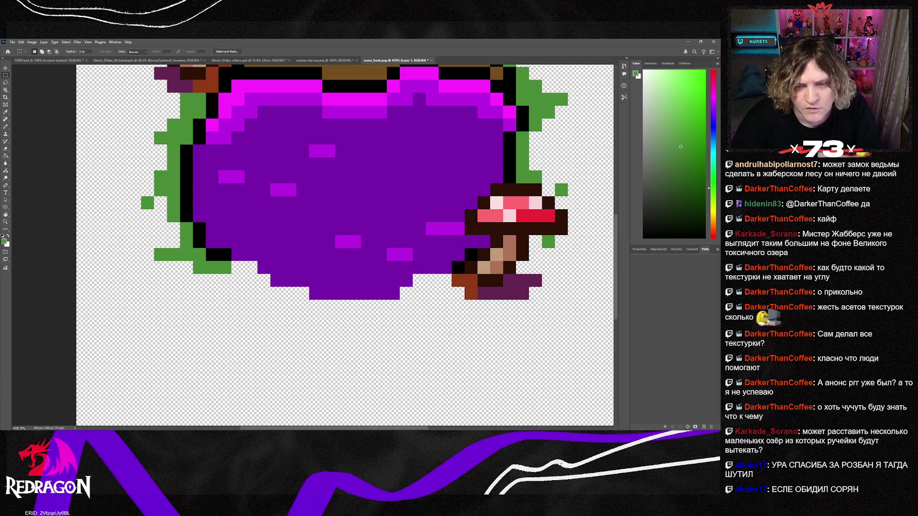
scroll(420, 306, up, 3)
scroll(419, 306, down, 2)
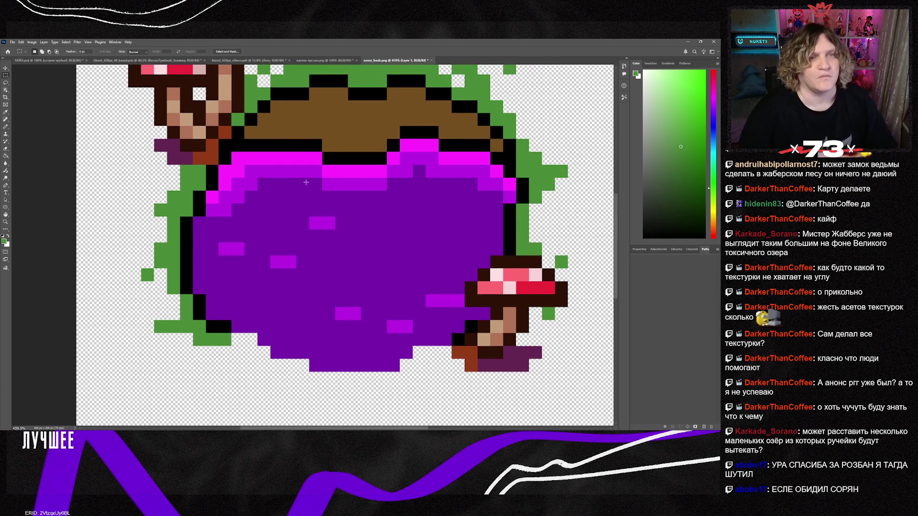
scroll(299, 190, down, 2)
scroll(299, 190, up, 1)
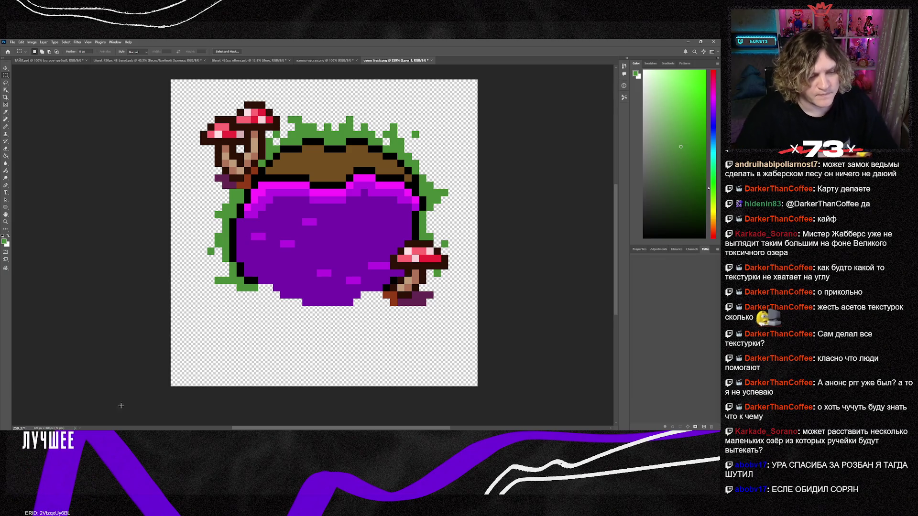
key(alt+Tab)
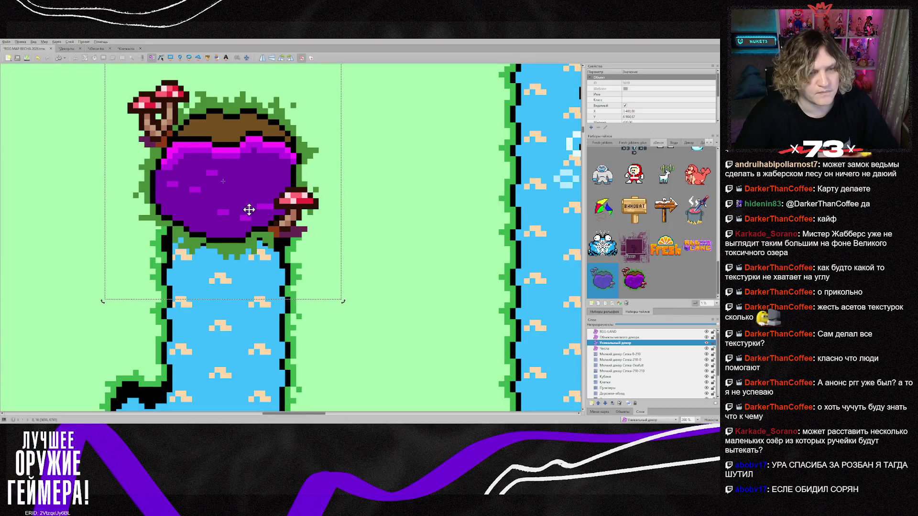
Delete the old lake object and replace zDecor.tsx's two lake tiles with the updated lake image.
key(Delete)
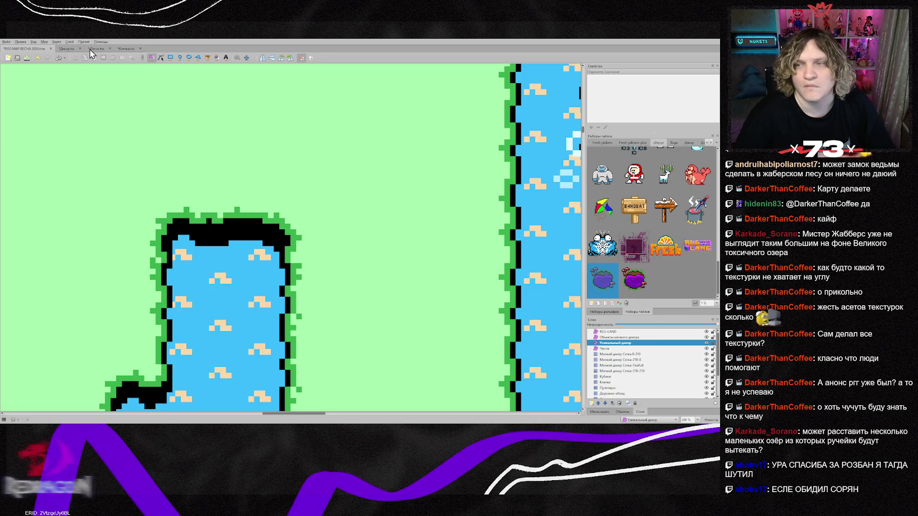
click(89, 49)
click(355, 192)
shift+click(374, 187)
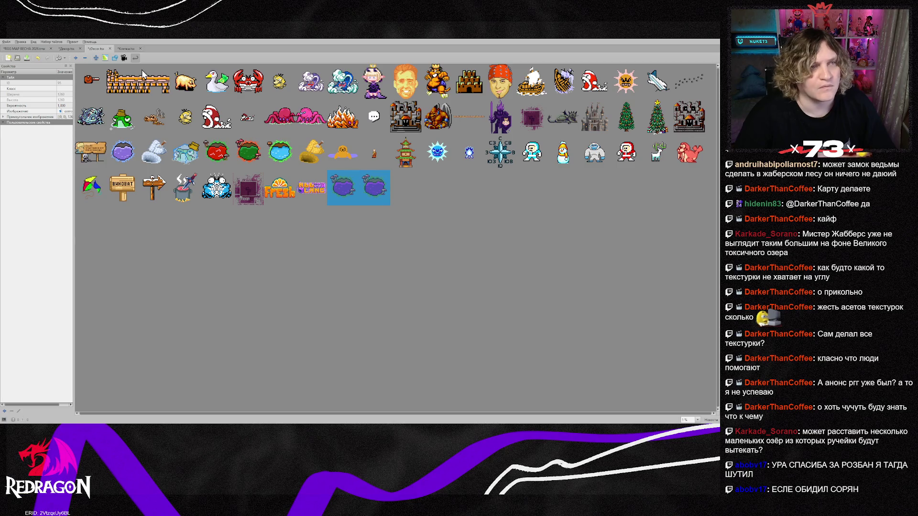
click(85, 58)
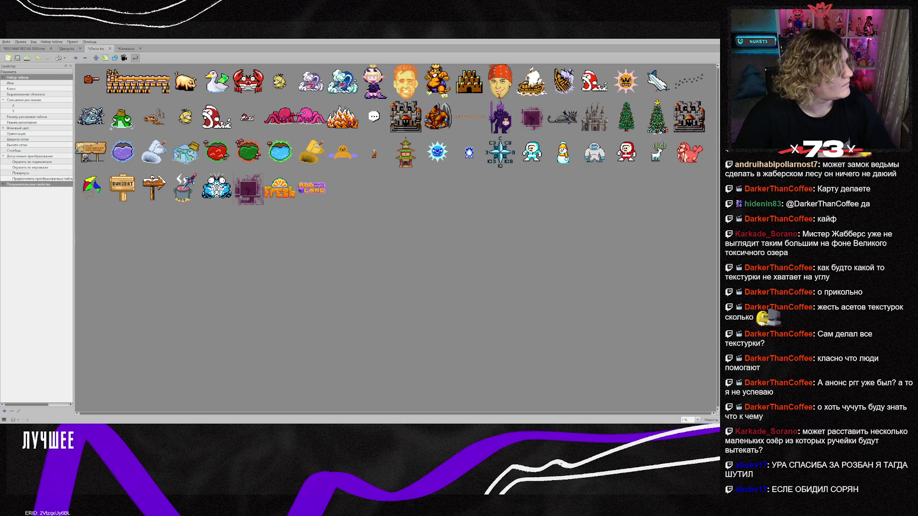
key(ctrl+z)
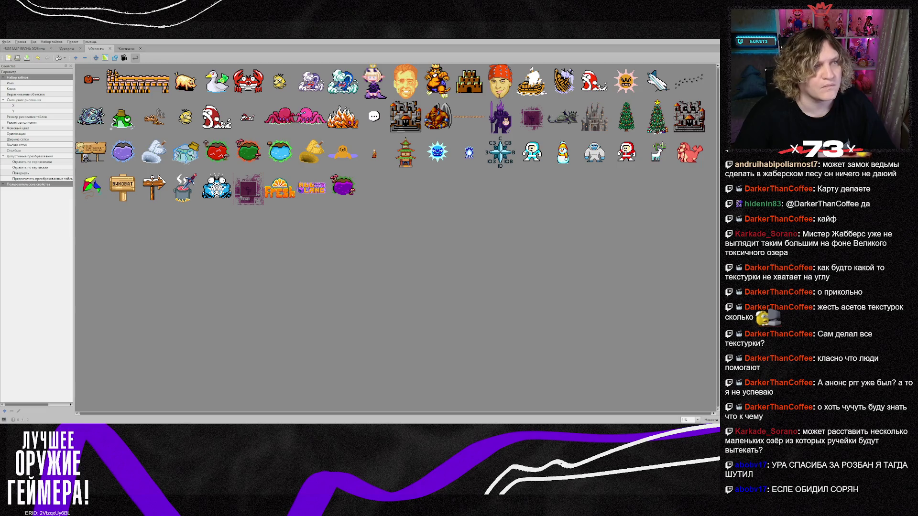
click(28, 48)
click(610, 283)
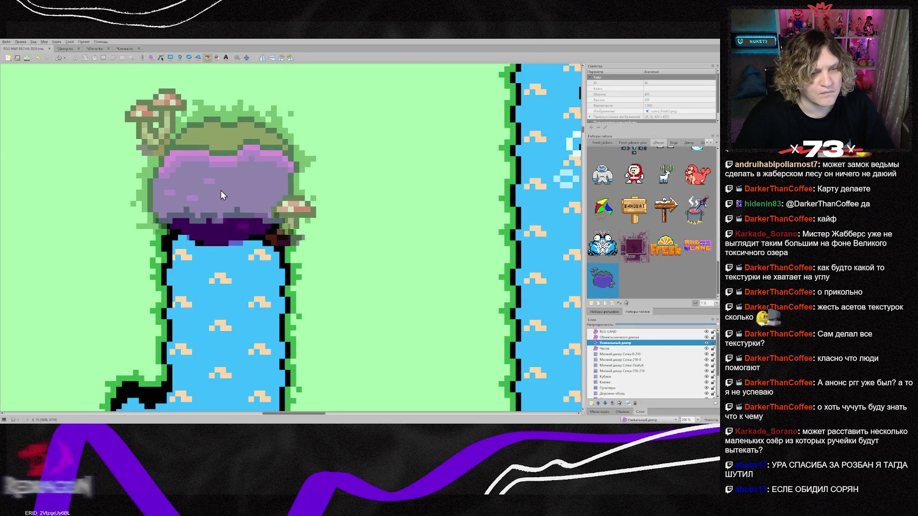
Stamp the new lake tile above the river and nudge it with arrow keys onto the water.
click(220, 190)
key(s)
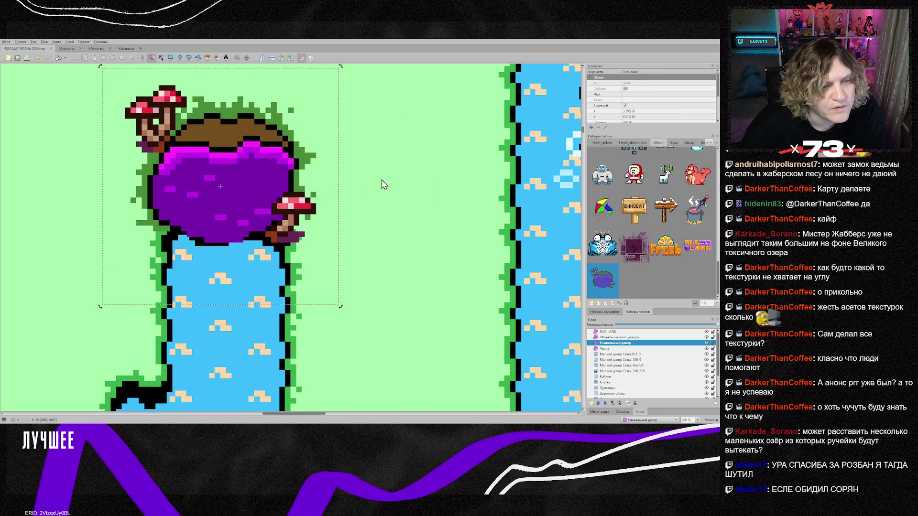
key(Left)
key(Left)
key(Left)
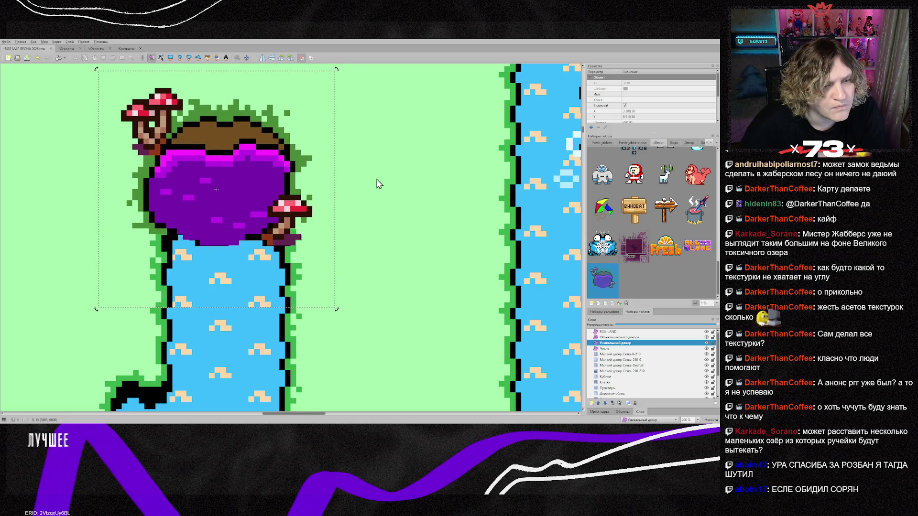
key(Down)
key(Down)
key(Down)
key(Left)
key(Right)
key(Right)
key(Right)
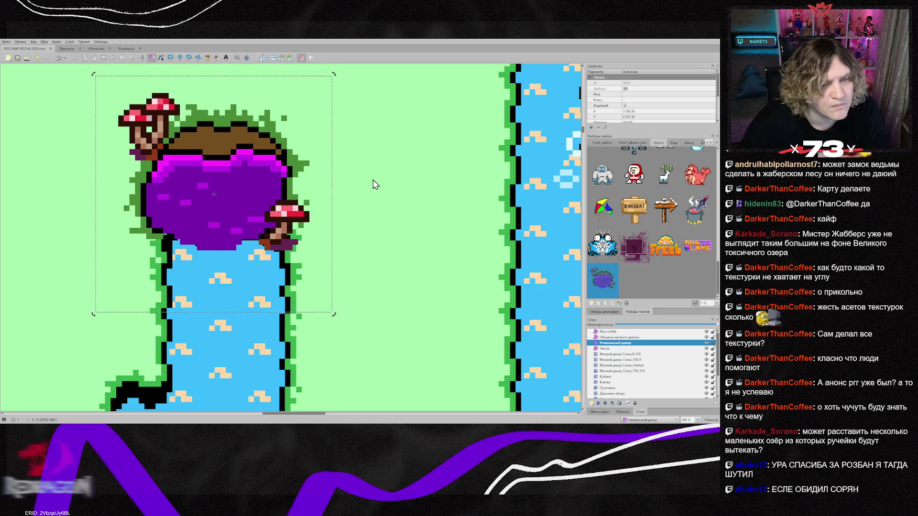
key(Down)
key(Down)
key(Down)
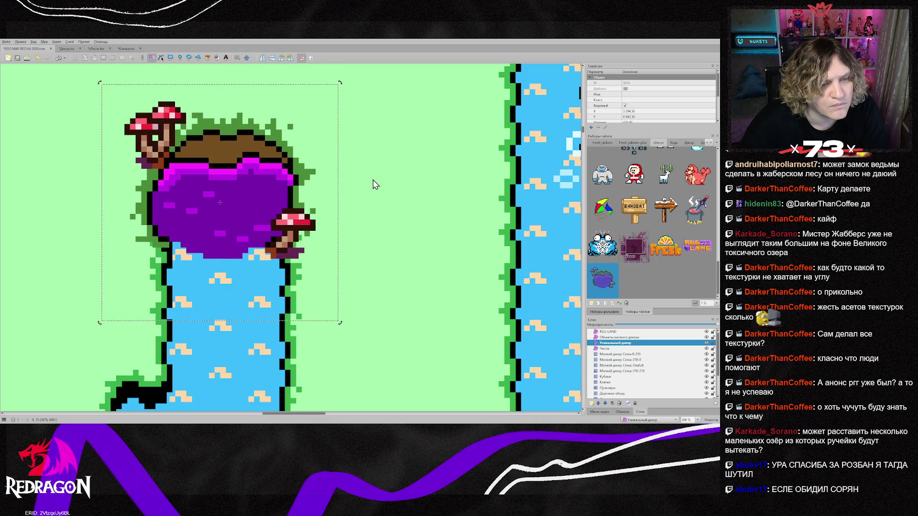
key(Right)
key(Right)
key(Right)
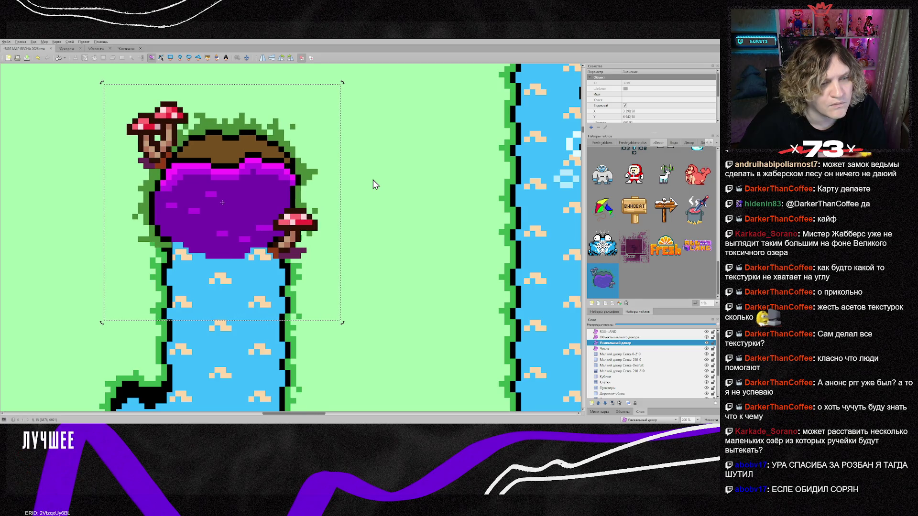
key(Right)
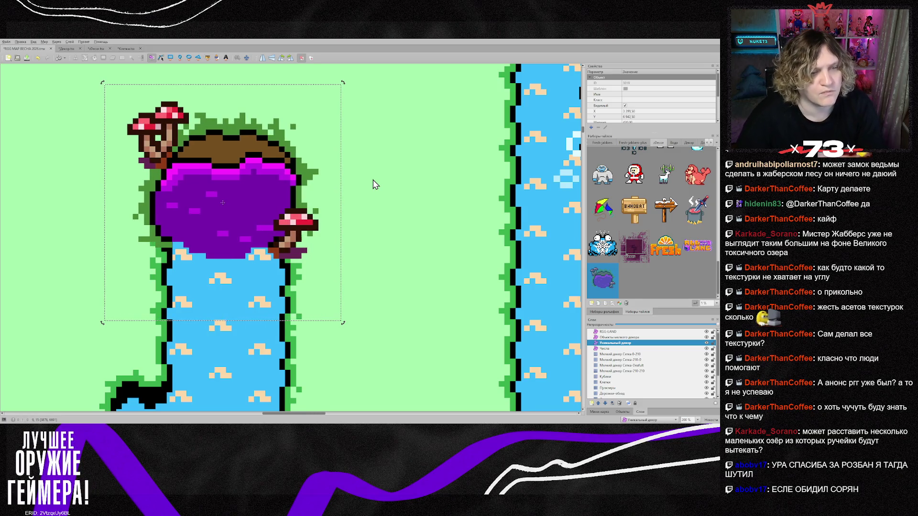
key(Right)
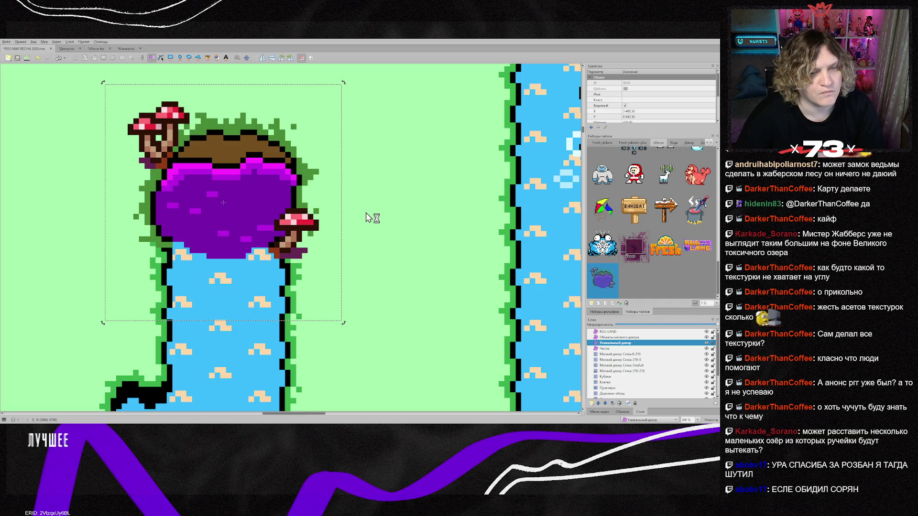
click(366, 217)
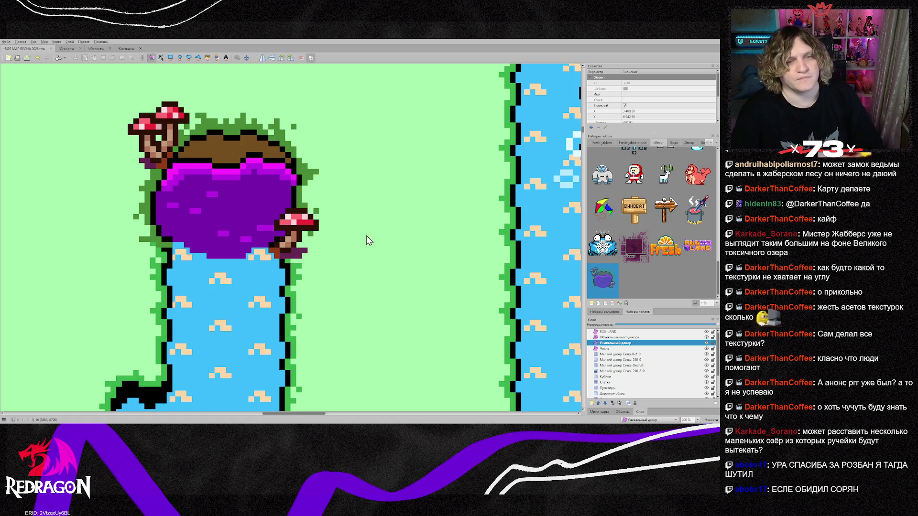
scroll(369, 240, down, 3)
scroll(284, 239, down, 3)
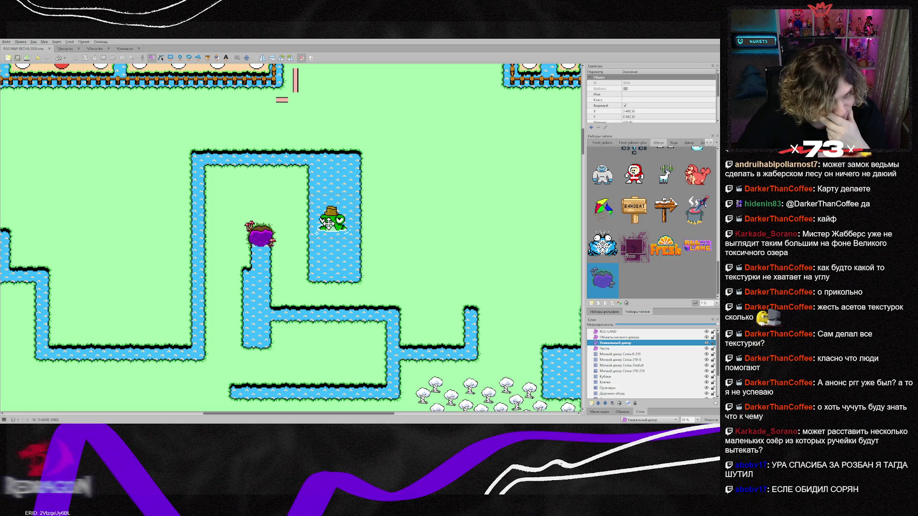
Move the frog sprite lower in its pool and make the Клетки layer active.
click(328, 222)
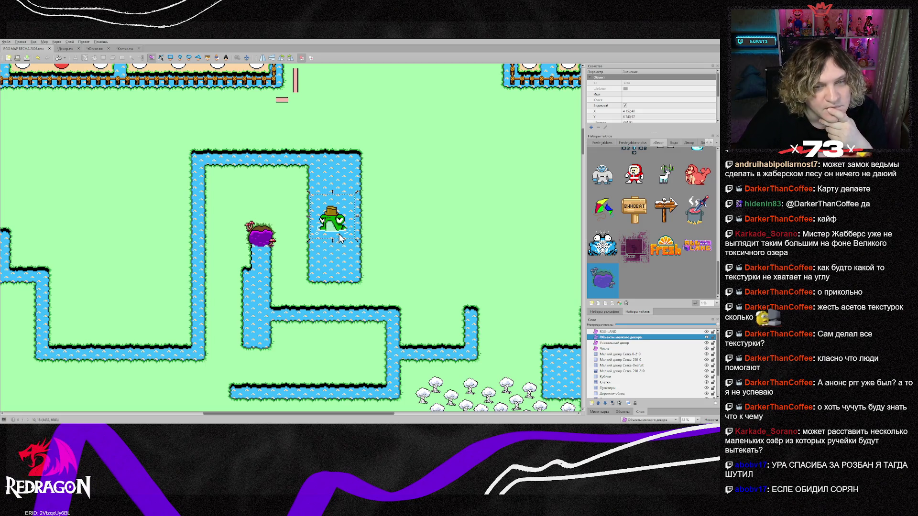
drag(328, 223, 335, 261)
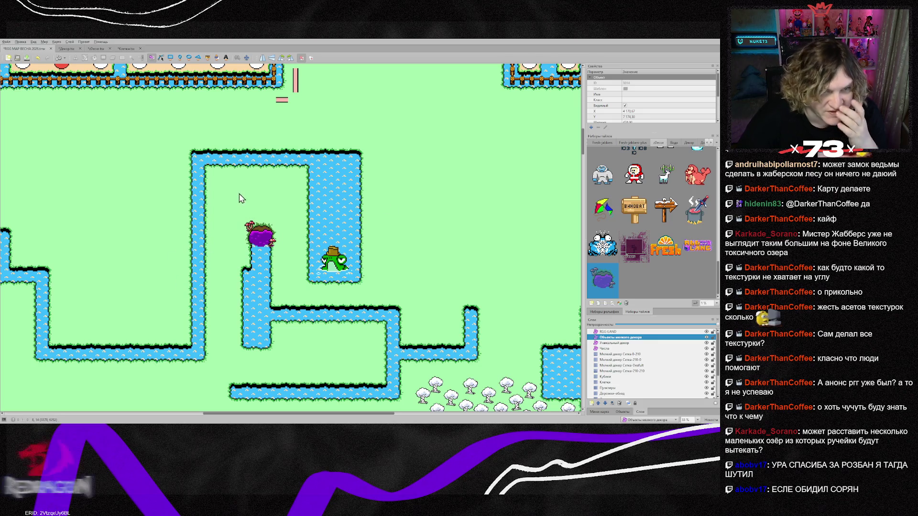
scroll(629, 393, down, 2)
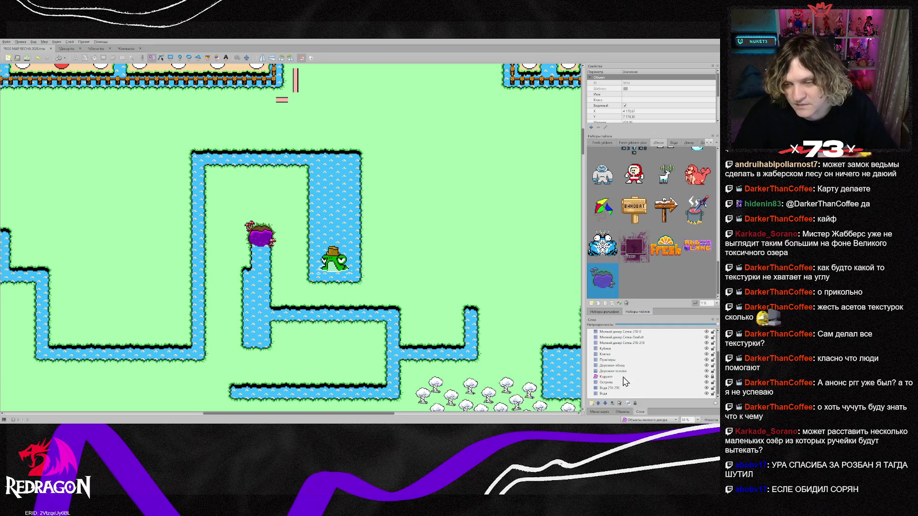
click(605, 354)
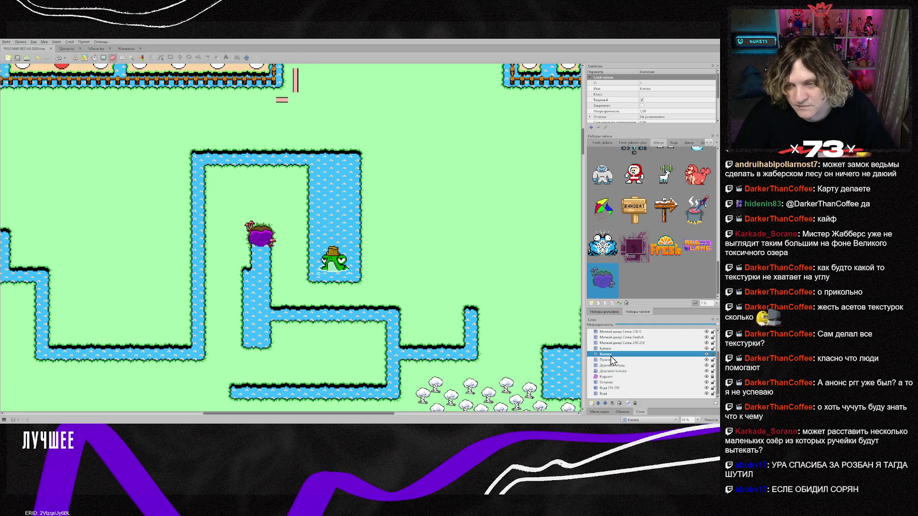
scroll(292, 241, up, 3)
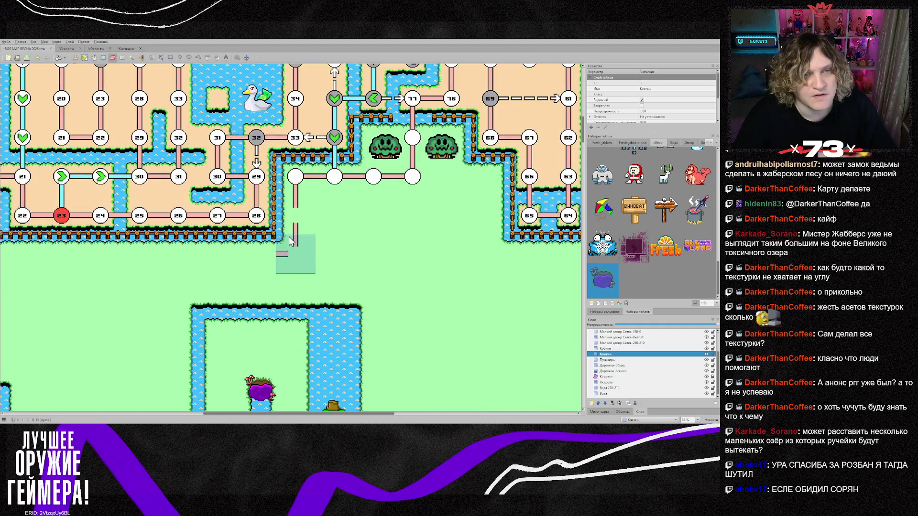
Pick the light-blue circle tile from cell 28, show the Вода water tiles, and switch to вода.png in Photoshop.
right_click(255, 217)
scroll(244, 230, down, 3)
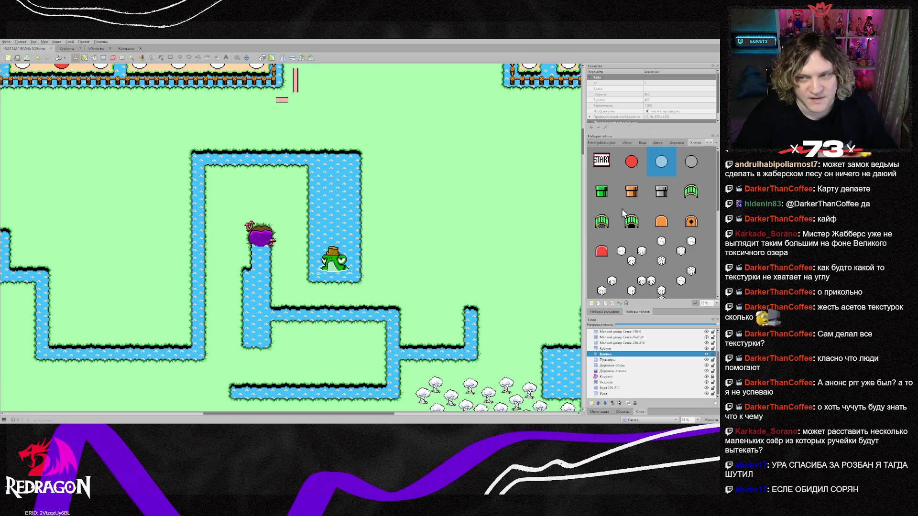
click(642, 142)
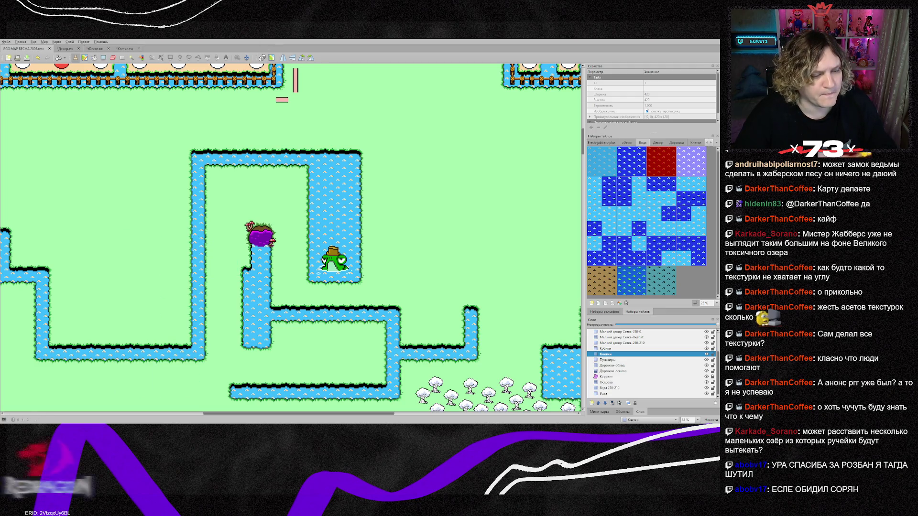
key(alt+Tab)
scroll(306, 190, up, 2)
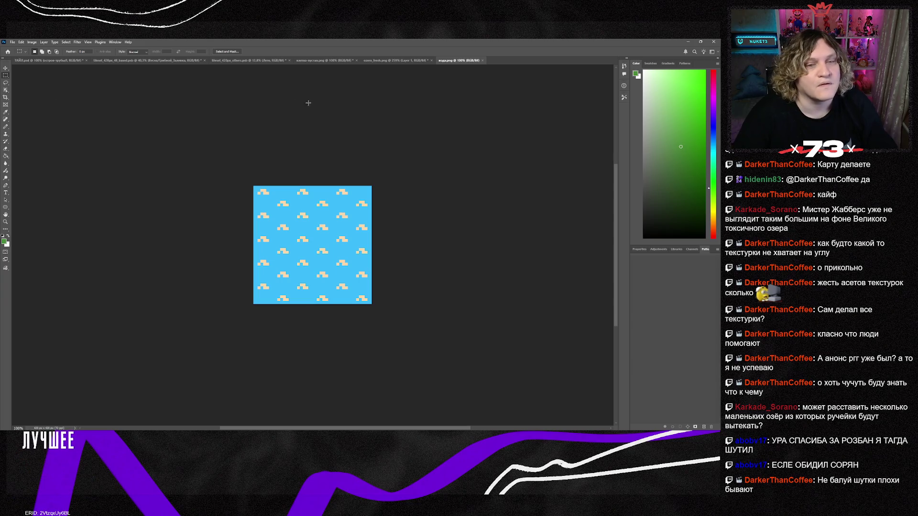
Eyedrop the toxic lake's purple from ozero_fresh.png as the paint colour.
scroll(340, 170, up, 3)
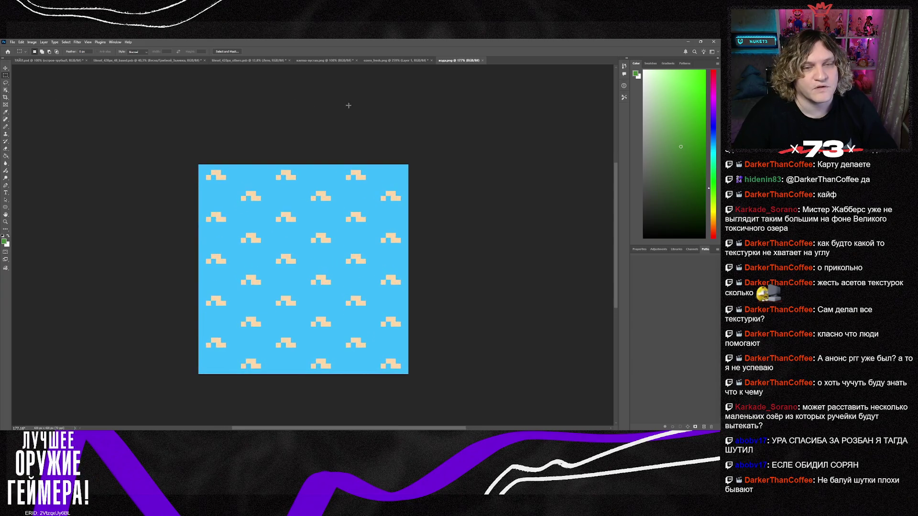
click(382, 61)
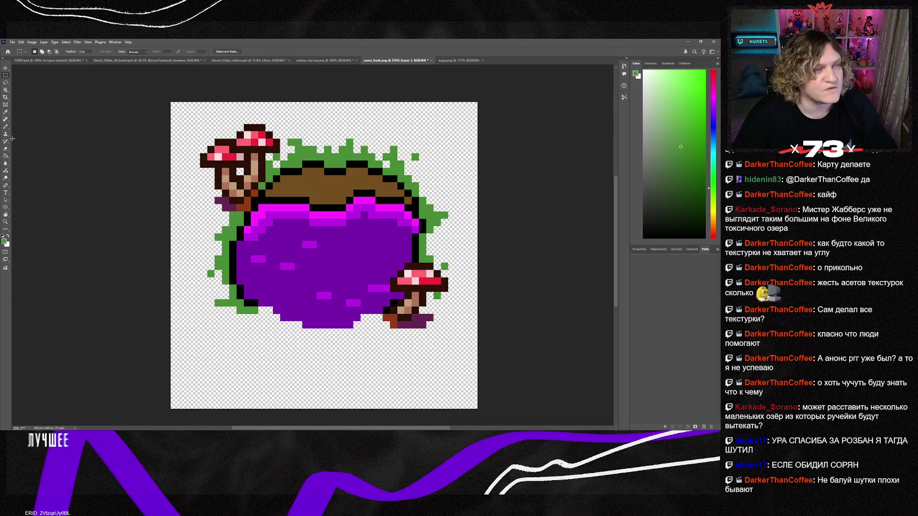
click(6, 112)
click(316, 268)
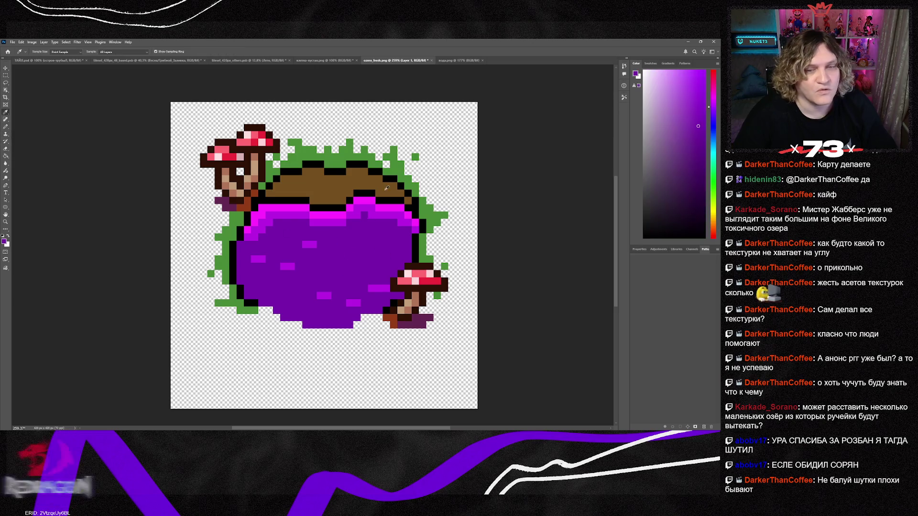
Paint Bucket the water tile's blue background purple in вода.png.
click(458, 60)
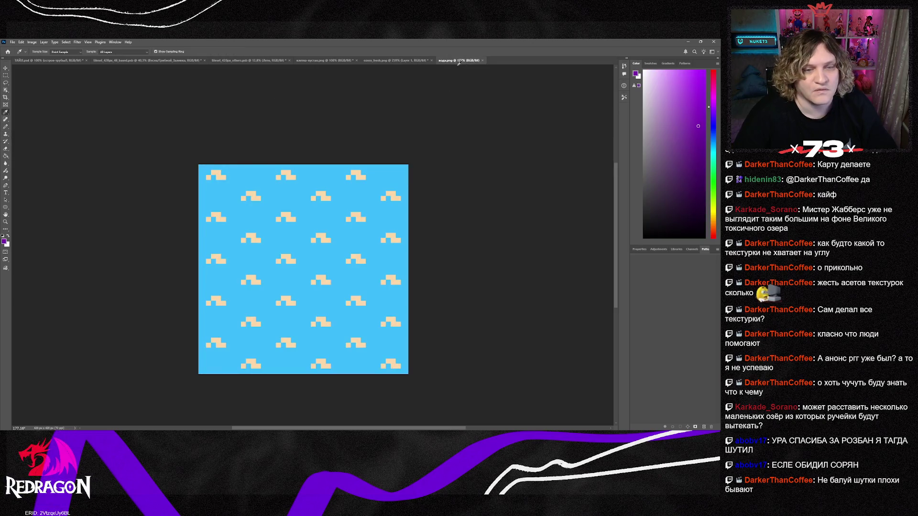
click(6, 156)
click(298, 207)
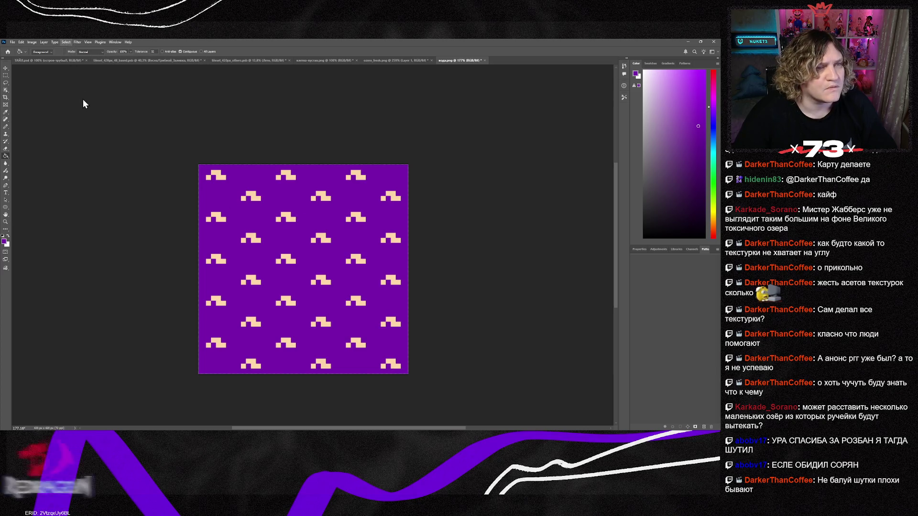
Sample the peach wave-mark colour, then return to the lake sprite image.
key(i)
click(224, 177)
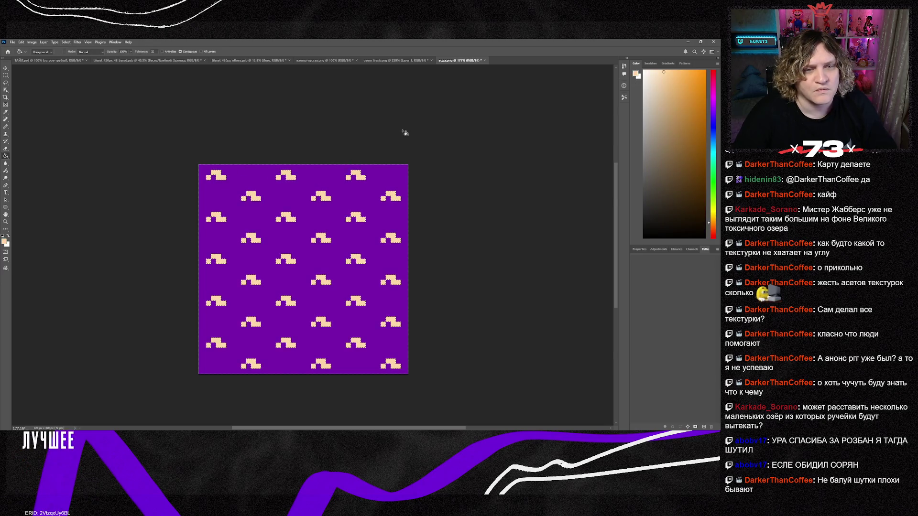
key(g)
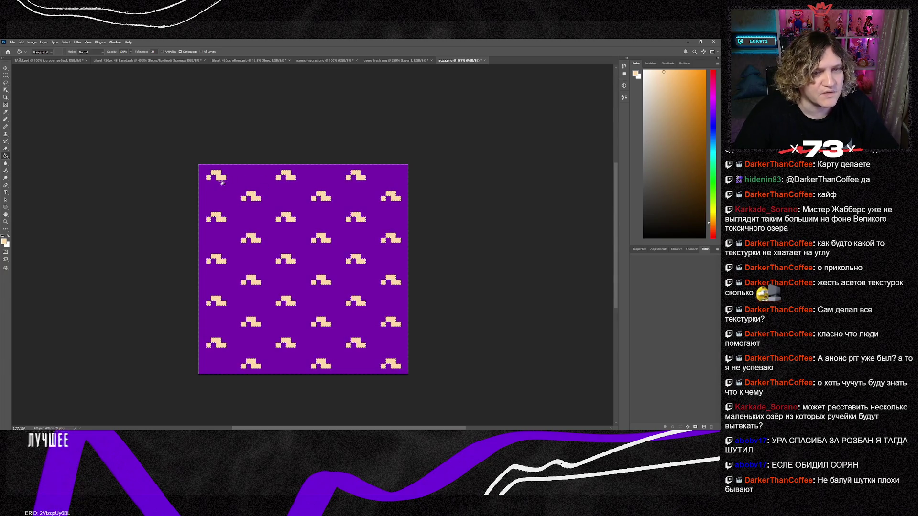
click(403, 64)
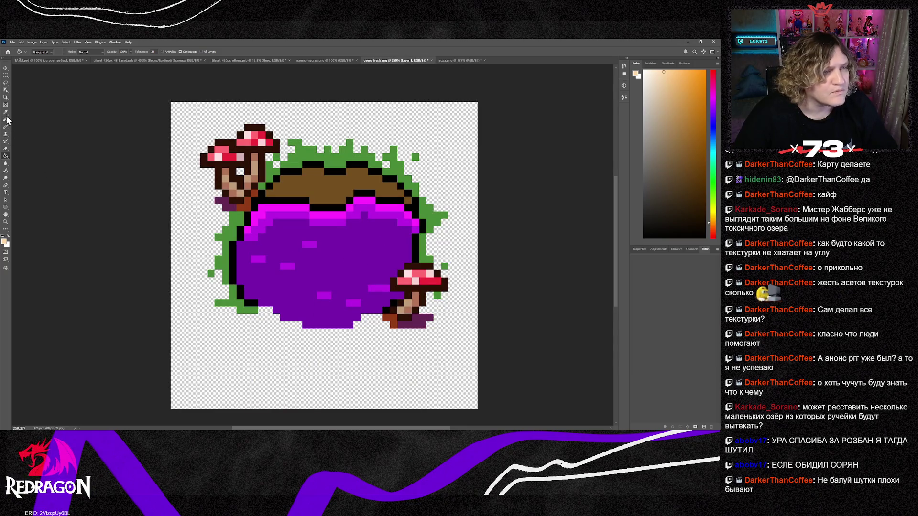
Sample a lighter purple from the lake and return to вода.png with the Paint Bucket.
click(5, 111)
click(323, 223)
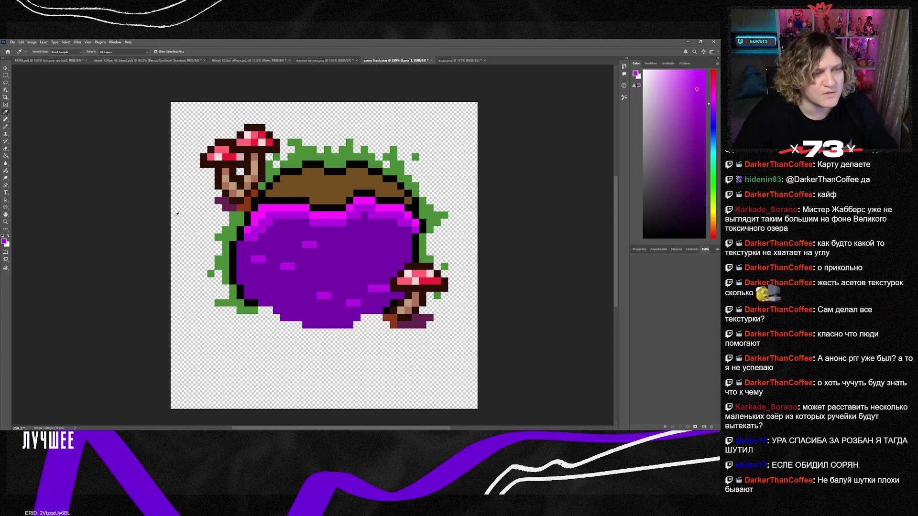
click(446, 60)
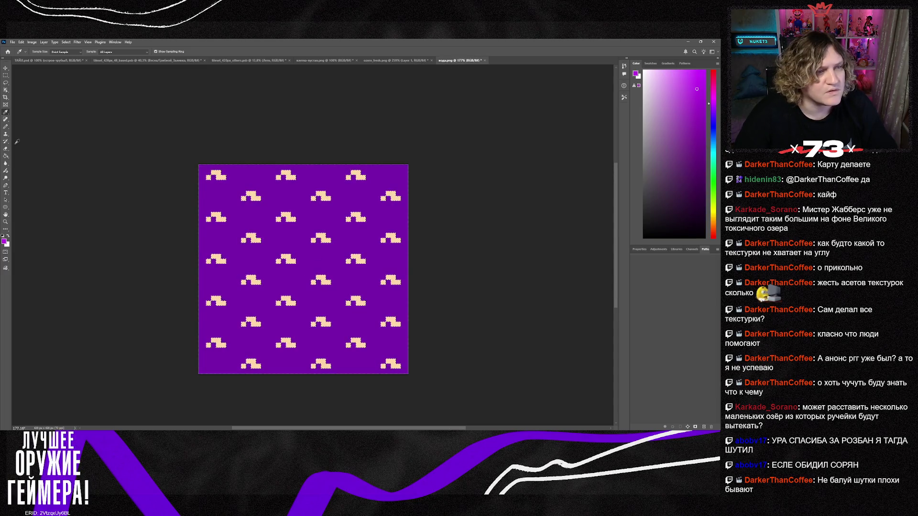
click(6, 157)
Fill the cream wave marks in the top three rows with the lighter purple.
click(223, 180)
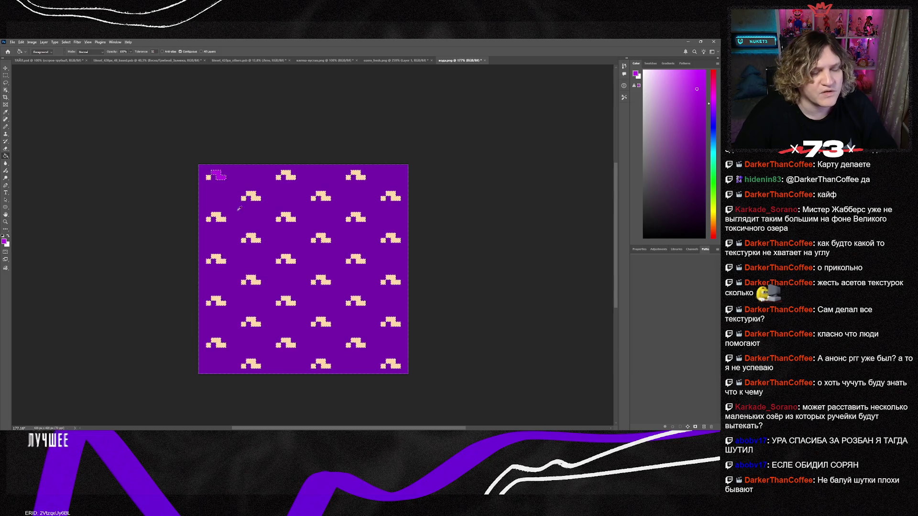
scroll(234, 212, up, 3)
click(198, 161)
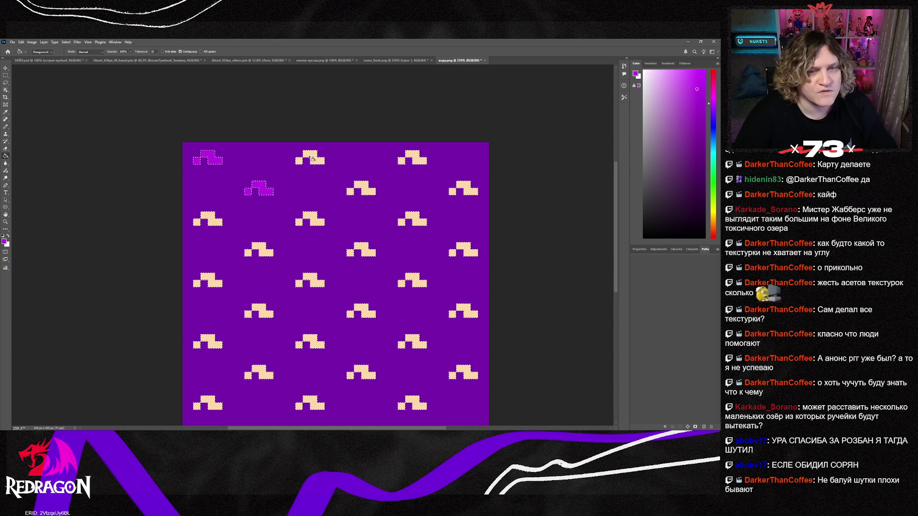
click(414, 164)
click(401, 161)
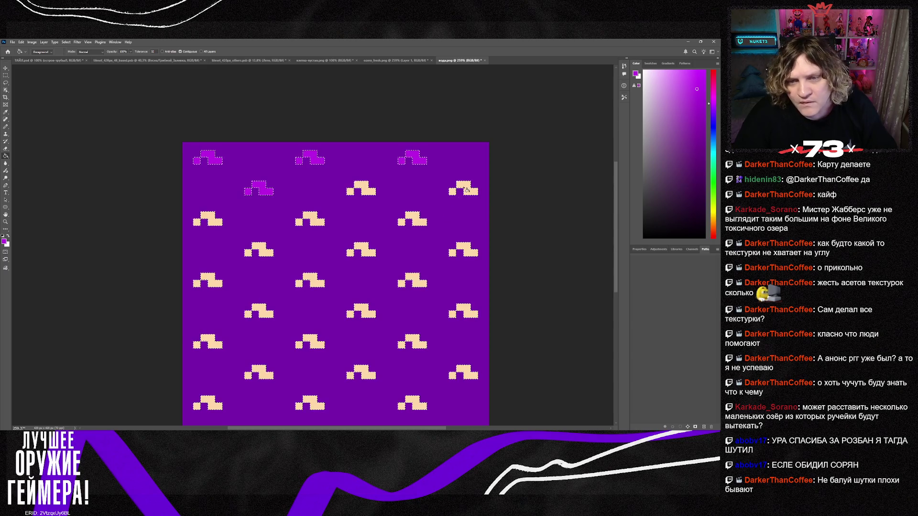
click(403, 223)
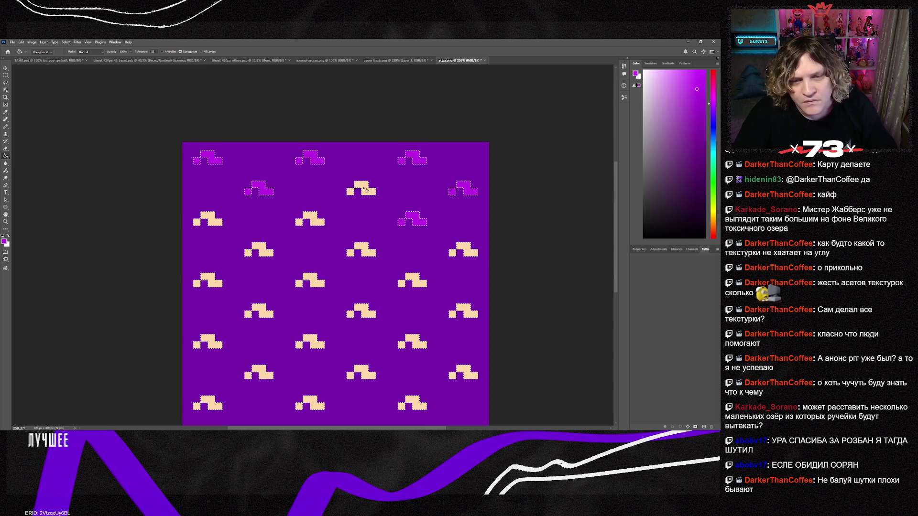
click(359, 193)
click(319, 224)
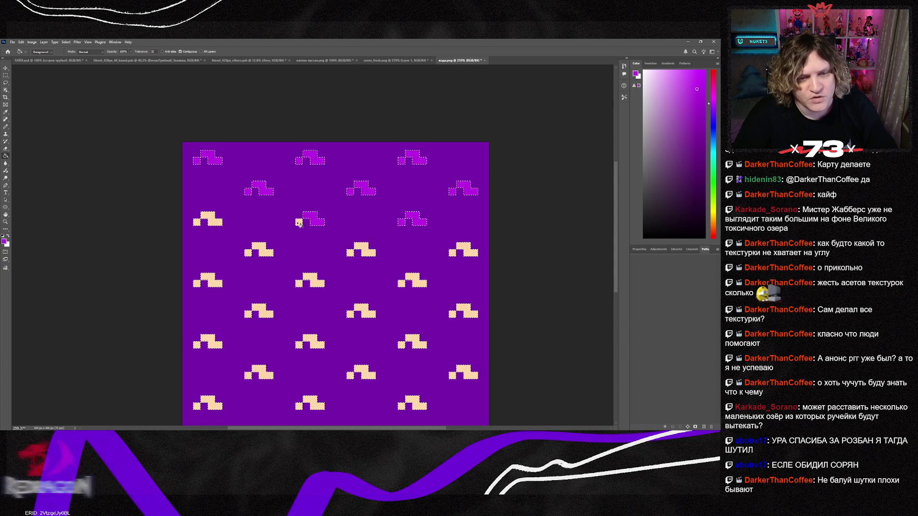
click(297, 222)
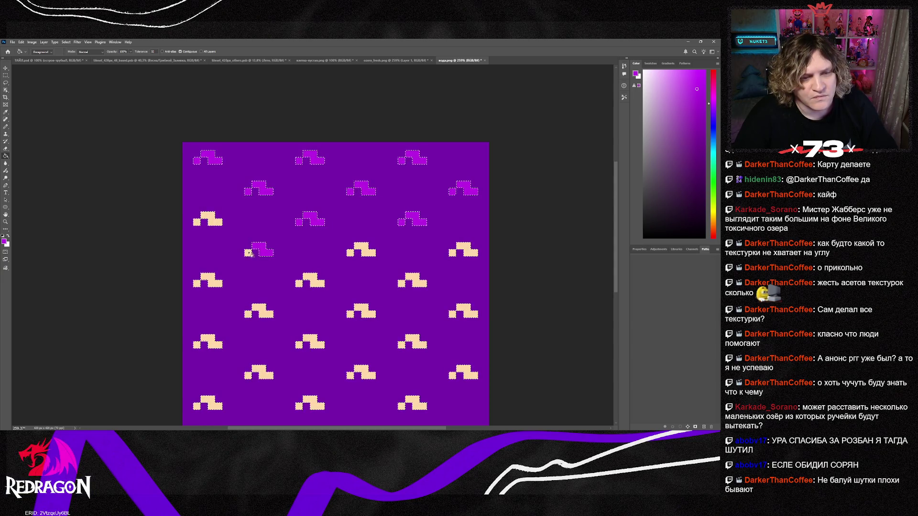
click(218, 226)
Select all remaining cream marks at once, fill them purple, and deselect.
key(alt+BackSpace)
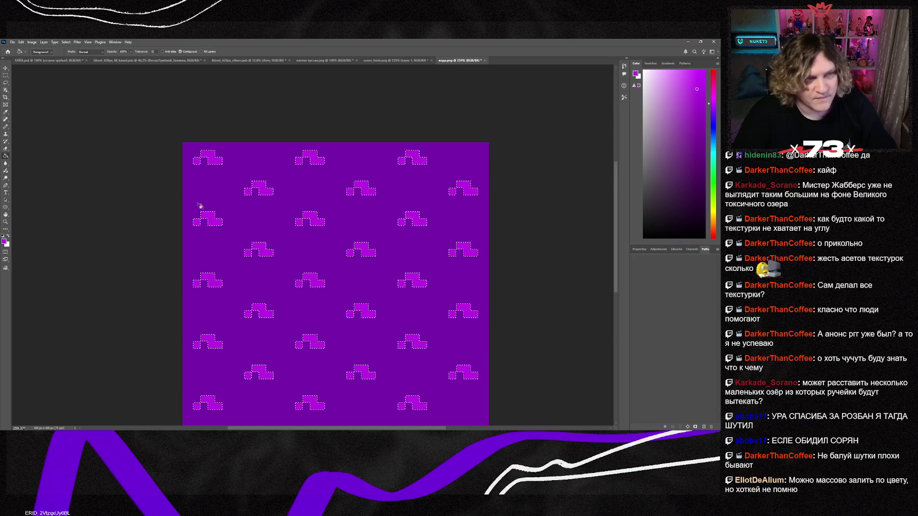
key(m)
key(ctrl+d)
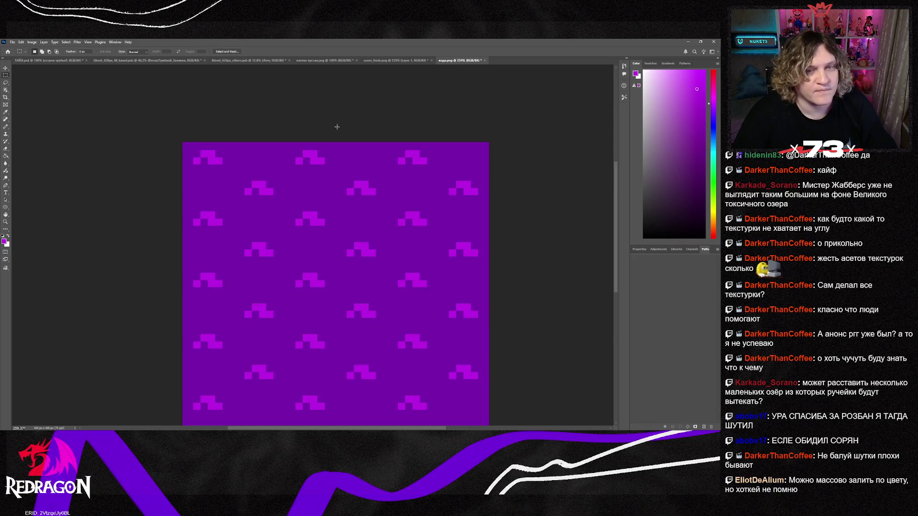
scroll(415, 184, down, 3)
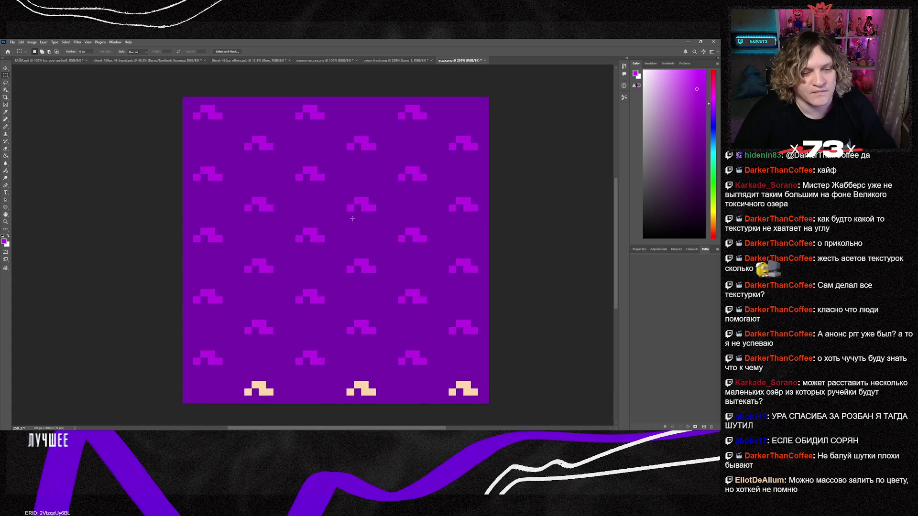
Fill the three bottom-row cream marks purple, then switch back to Tiled.
click(6, 156)
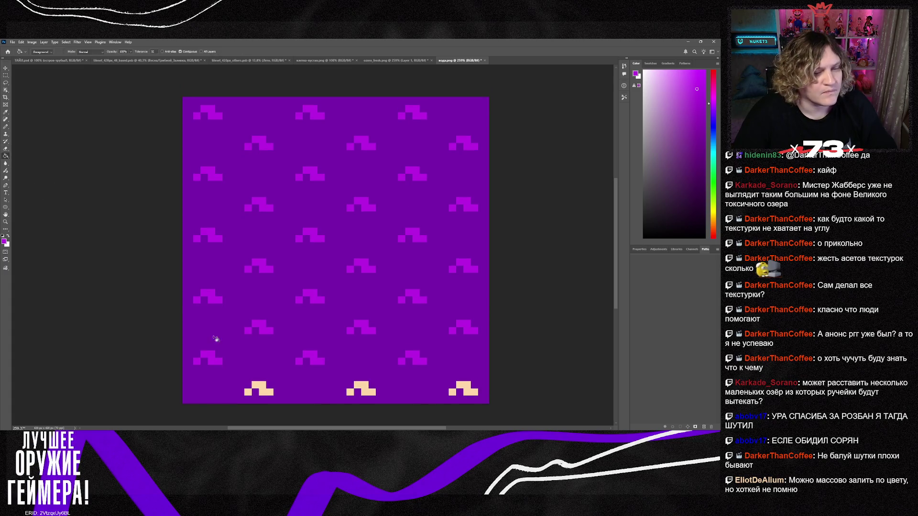
click(267, 388)
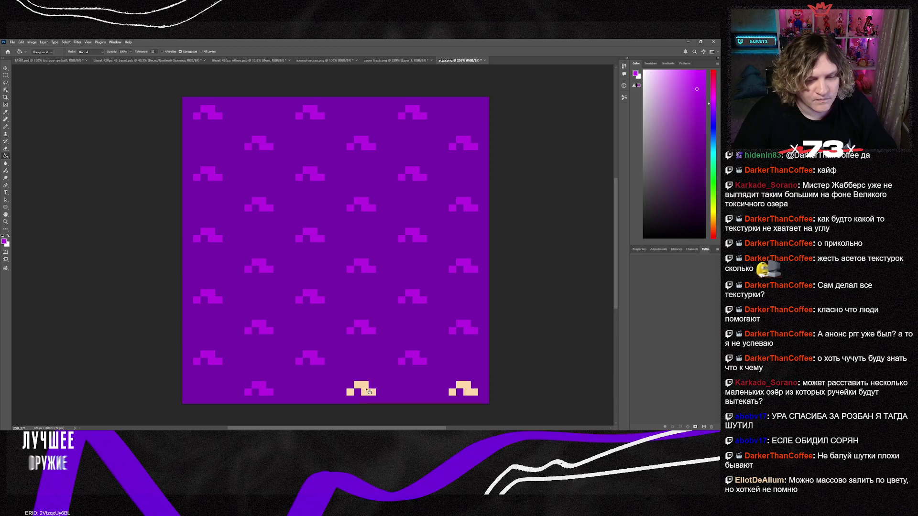
click(355, 393)
click(468, 390)
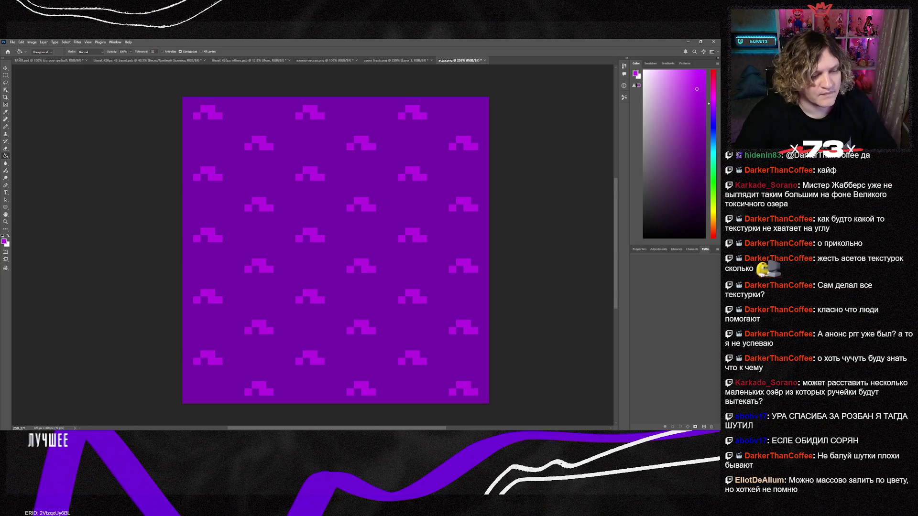
key(alt+Tab)
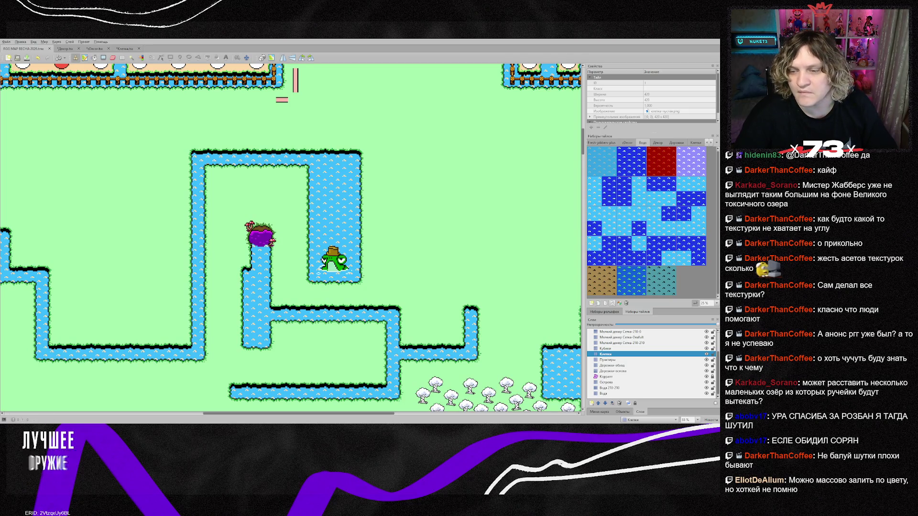
Reload the Вода.tsx tileset, return to the spring map, and pick the new purple tile on the Вода layer.
click(605, 303)
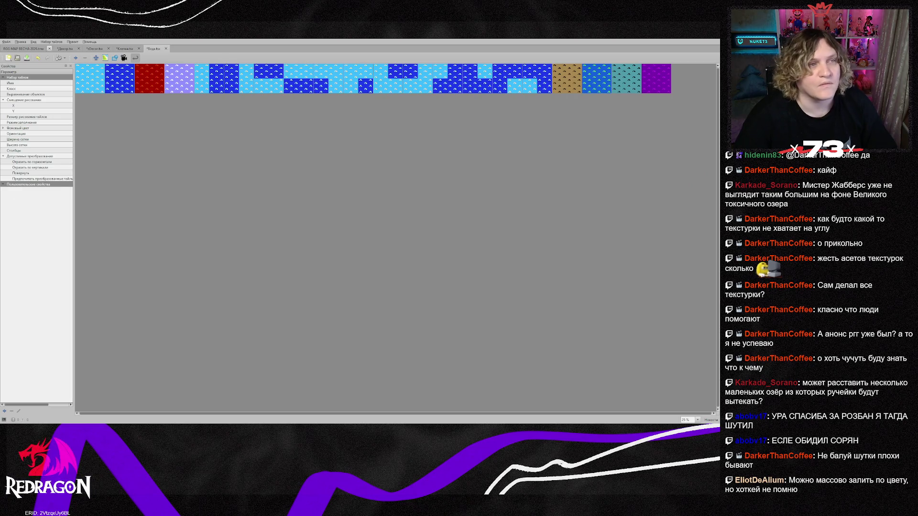
click(44, 48)
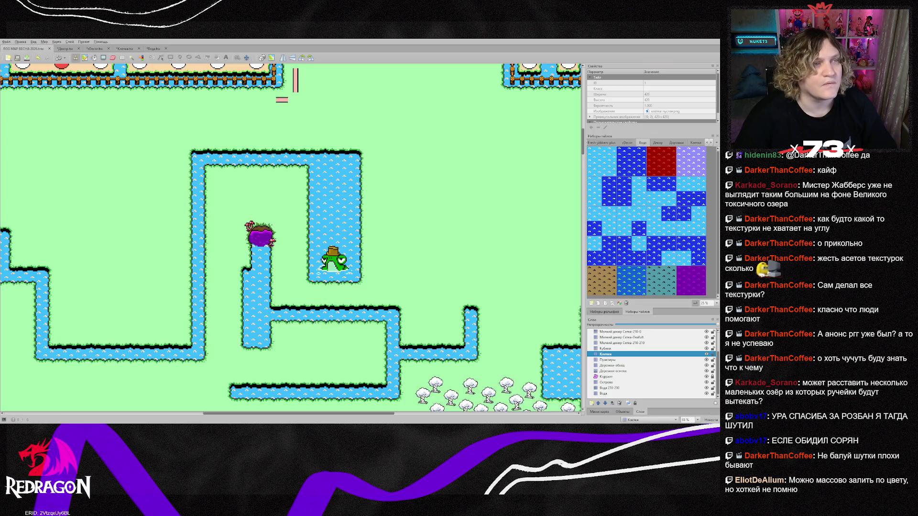
click(611, 394)
click(695, 282)
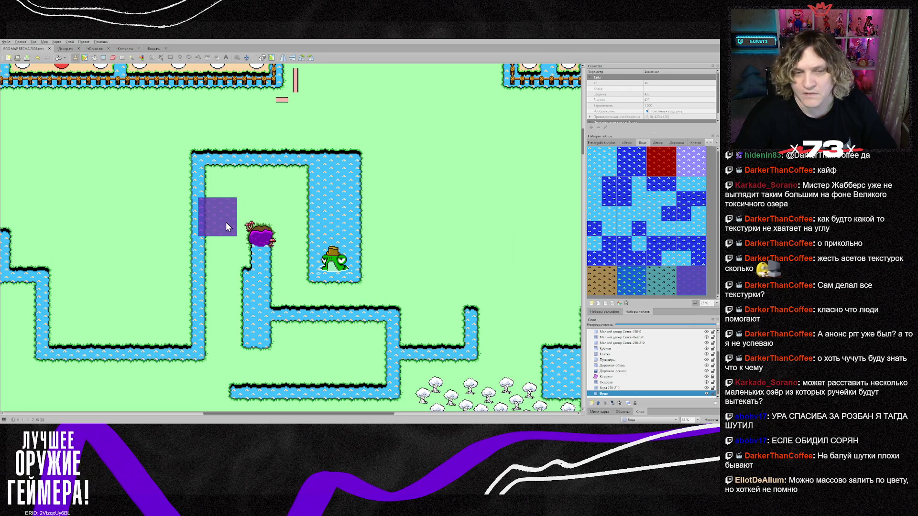
Stamp purple water tiles around the upper pond and along the lower and left channels.
scroll(288, 232, down, 1)
scroll(288, 231, down, 1)
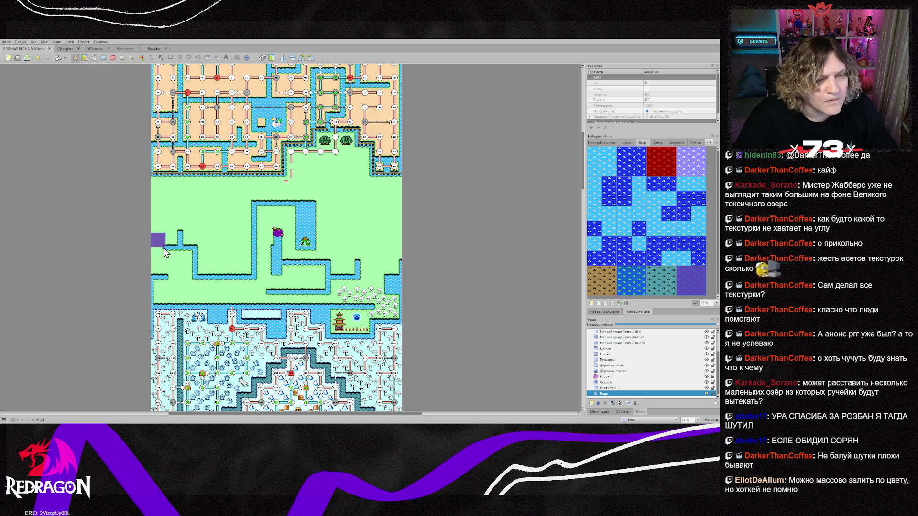
mouse_move(158, 248)
mouse_down()
mouse_move(358, 229)
mouse_move(235, 222)
mouse_move(318, 211)
mouse_move(256, 205)
mouse_up()
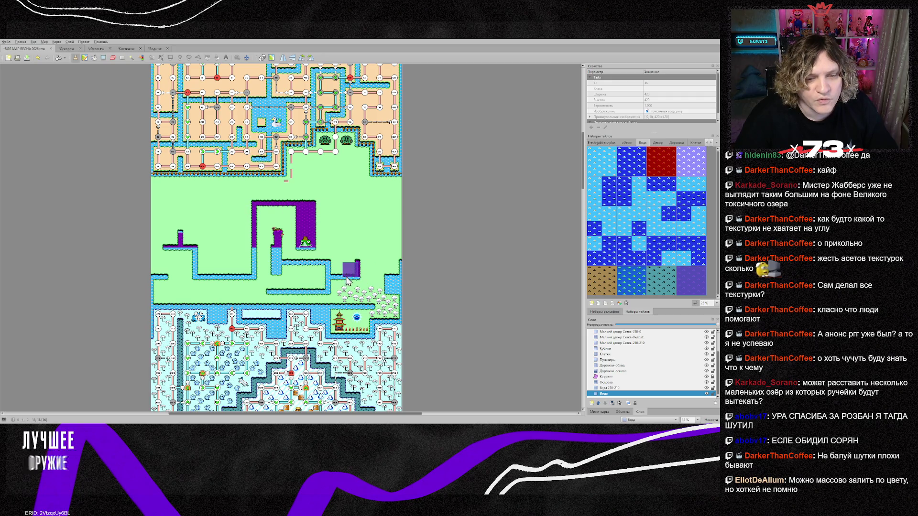
mouse_move(364, 266)
mouse_down()
mouse_move(335, 292)
mouse_move(269, 292)
mouse_up()
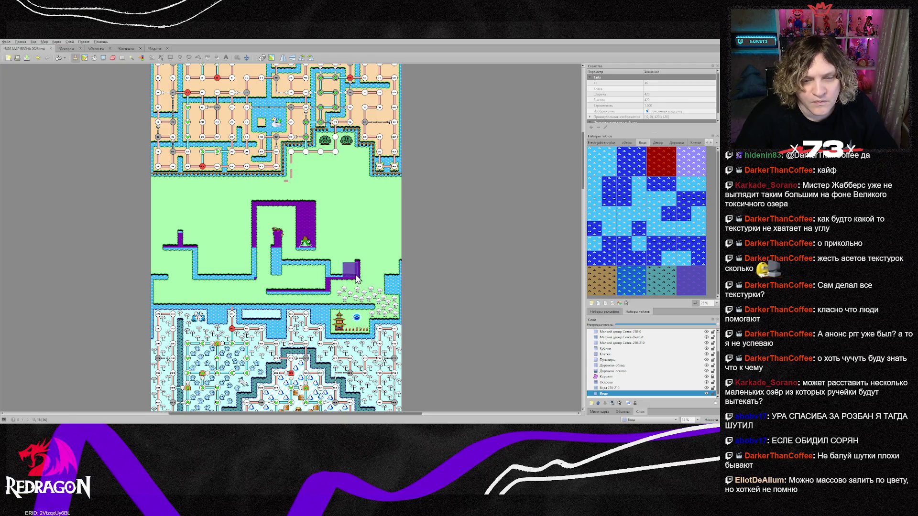
click(316, 270)
mouse_move(287, 266)
mouse_down()
mouse_move(311, 262)
mouse_move(260, 254)
mouse_move(253, 277)
mouse_move(200, 276)
mouse_move(195, 254)
mouse_up()
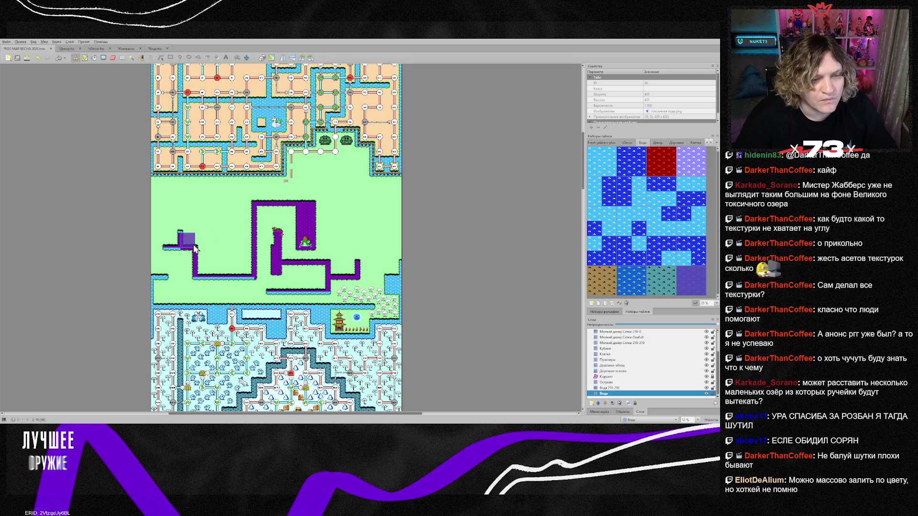
click(174, 248)
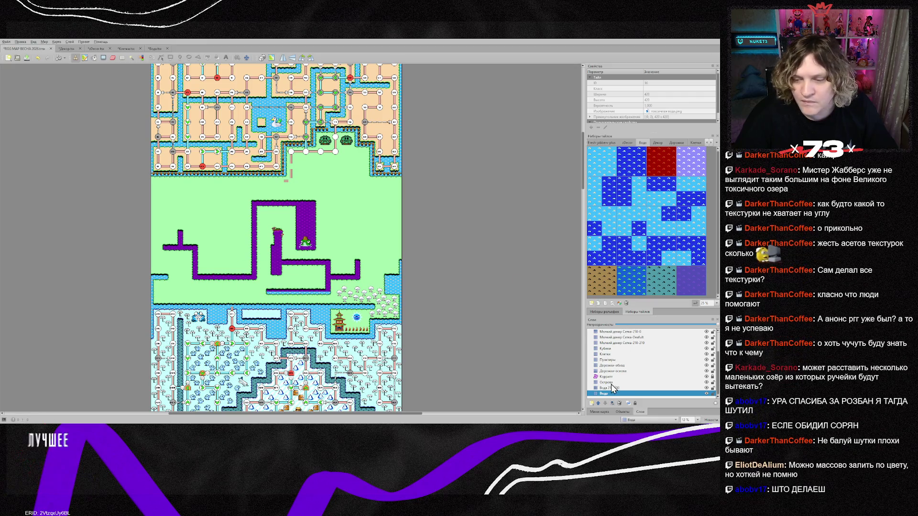
Switch to the Вода 210-210 layer, erase stray tiles at the bottom, then make the Вода layer active.
key(ctrl+Page_Up)
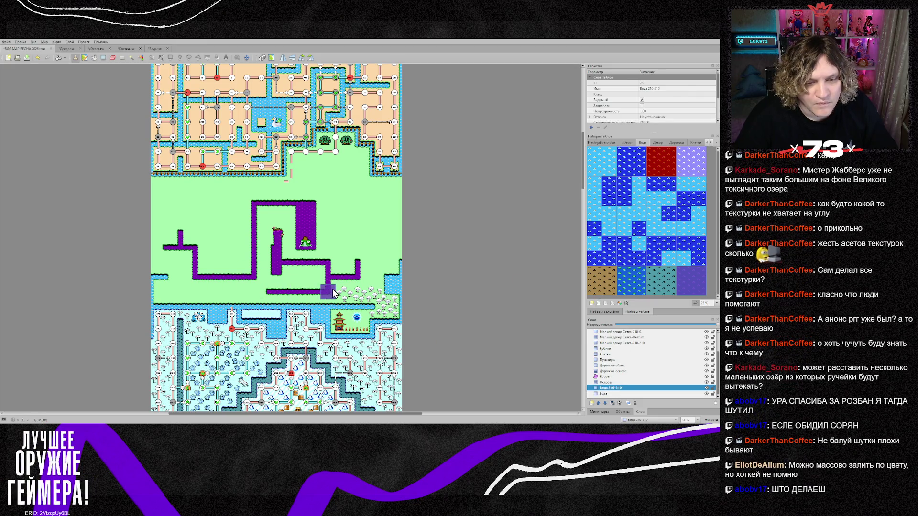
scroll(313, 234, up, 2)
scroll(313, 234, up, 1)
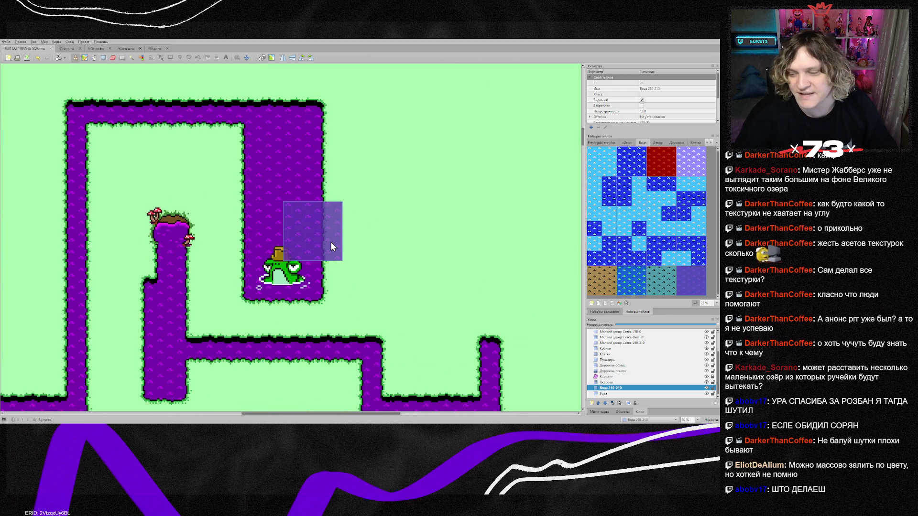
scroll(326, 252, down, 2)
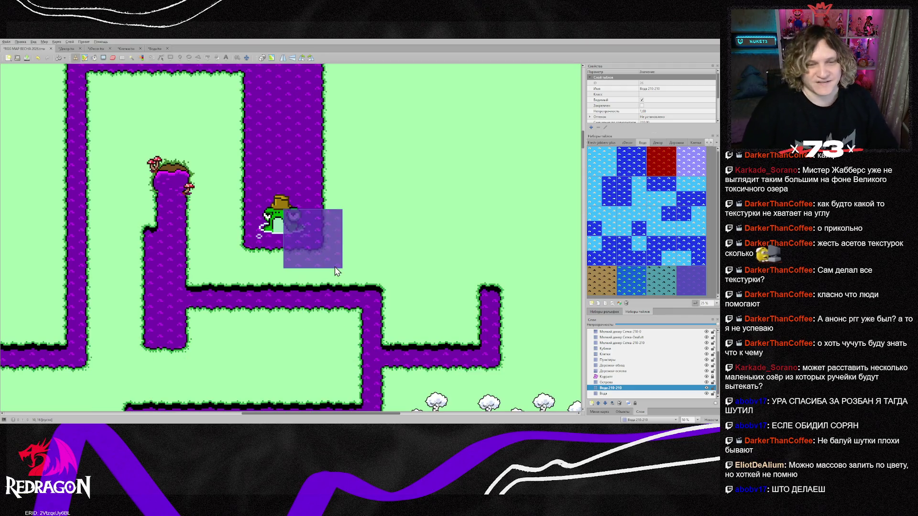
key(e)
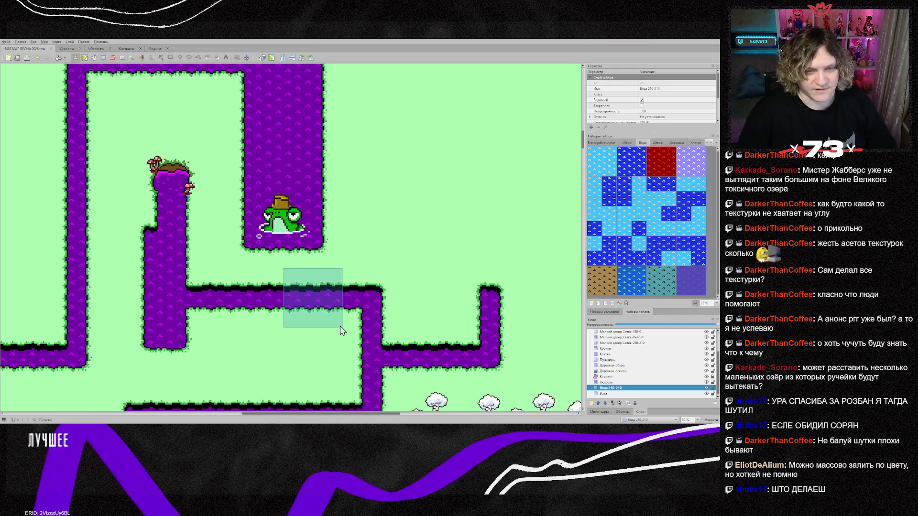
scroll(340, 330, down, 1)
mouse_move(325, 413)
mouse_down()
mouse_move(271, 413)
mouse_move(323, 410)
mouse_move(310, 411)
mouse_up()
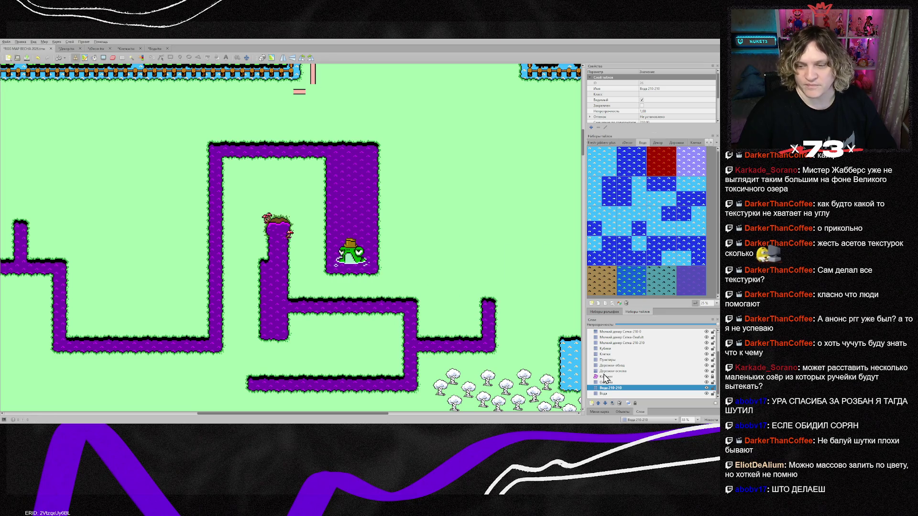
click(603, 394)
scroll(383, 247, down, 1)
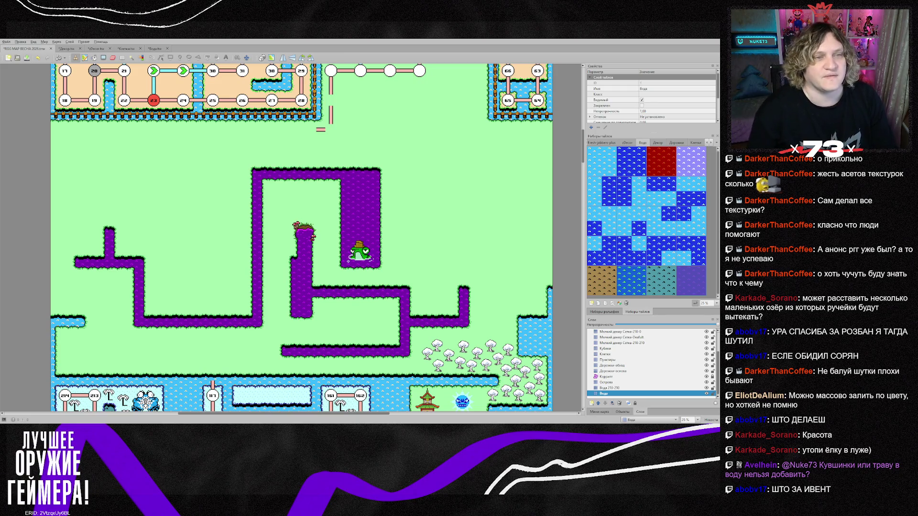
scroll(268, 157, up, 15)
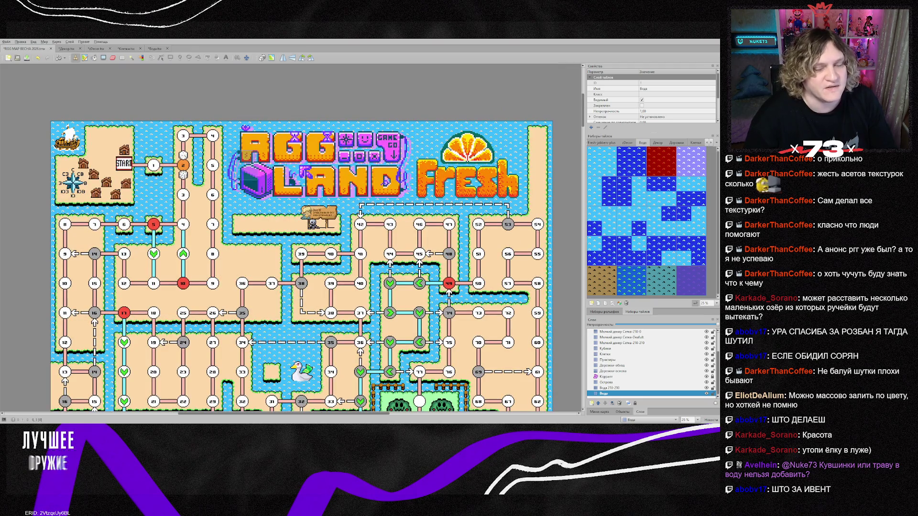
scroll(360, 284, down, 5)
scroll(361, 284, up, 5)
scroll(360, 284, down, 5)
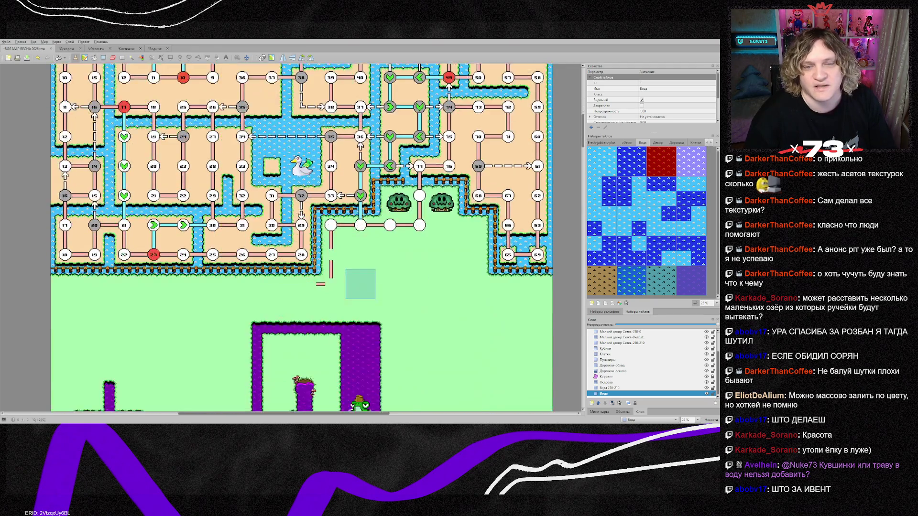
scroll(361, 284, down, 8)
scroll(361, 284, up, 4)
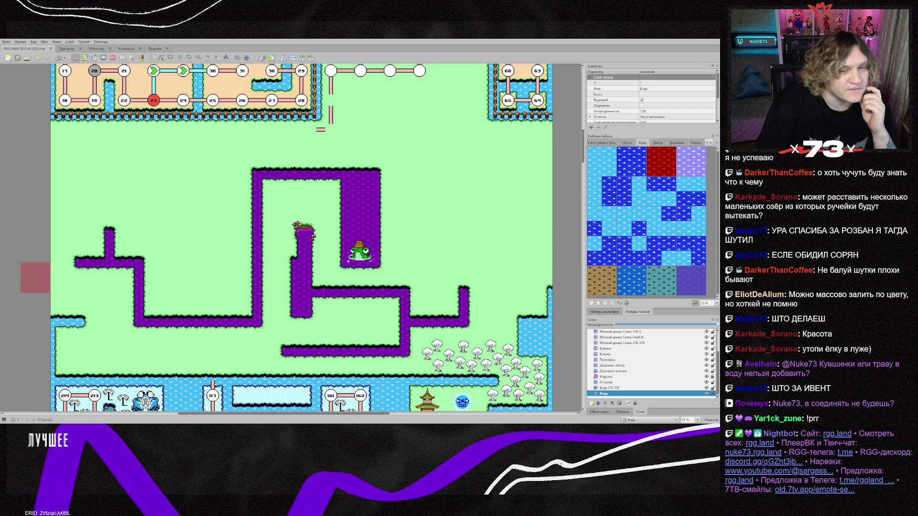
scroll(314, 239, up, 4)
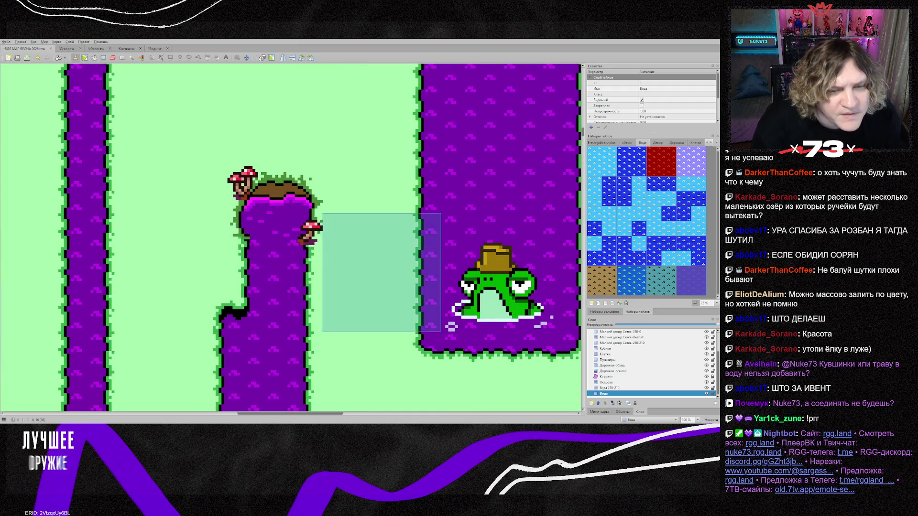
Select the toxic lake sprite on the Уникальный декор layer and nudge it down to align with the river.
scroll(245, 238, up, 2)
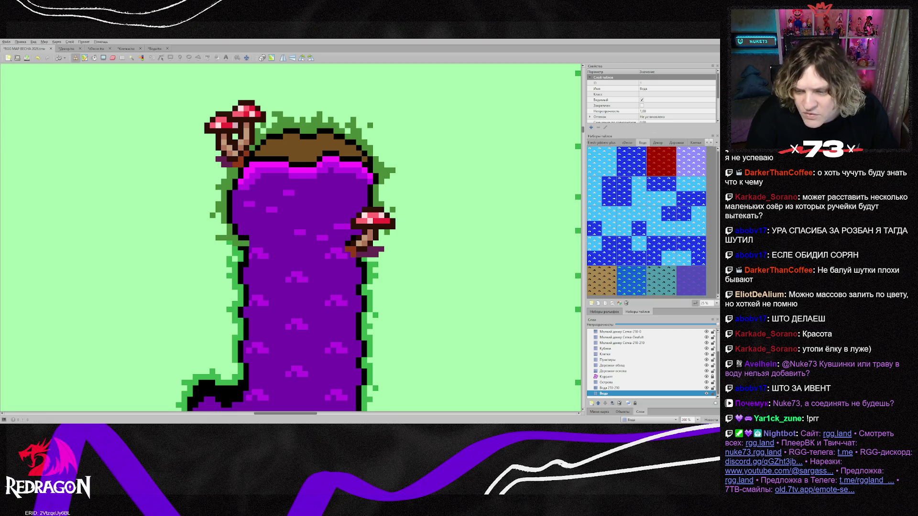
scroll(650, 364, up, 2)
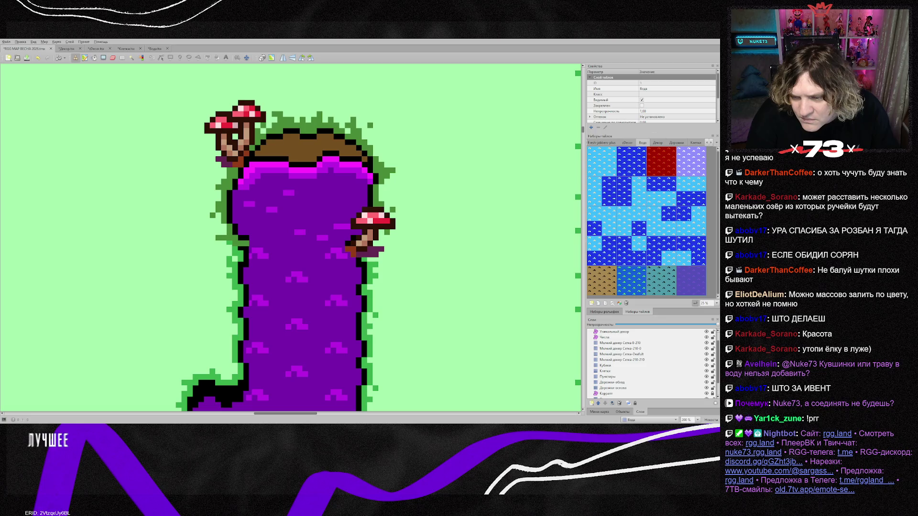
click(615, 343)
click(291, 196)
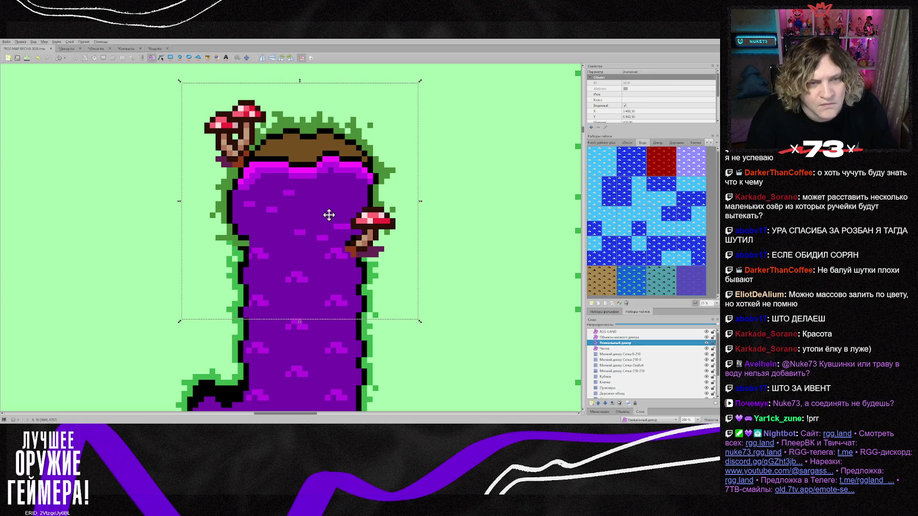
key(Down)
key(Down)
key(Down)
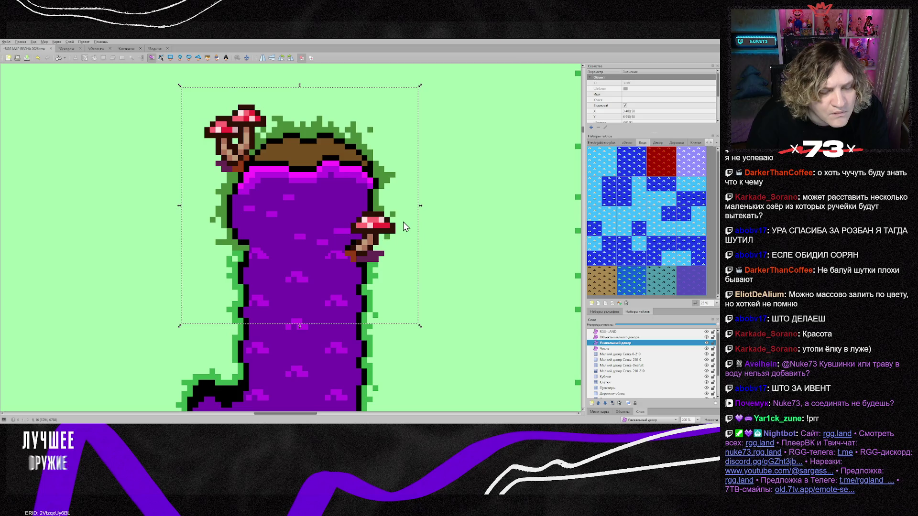
key(Left)
key(Right)
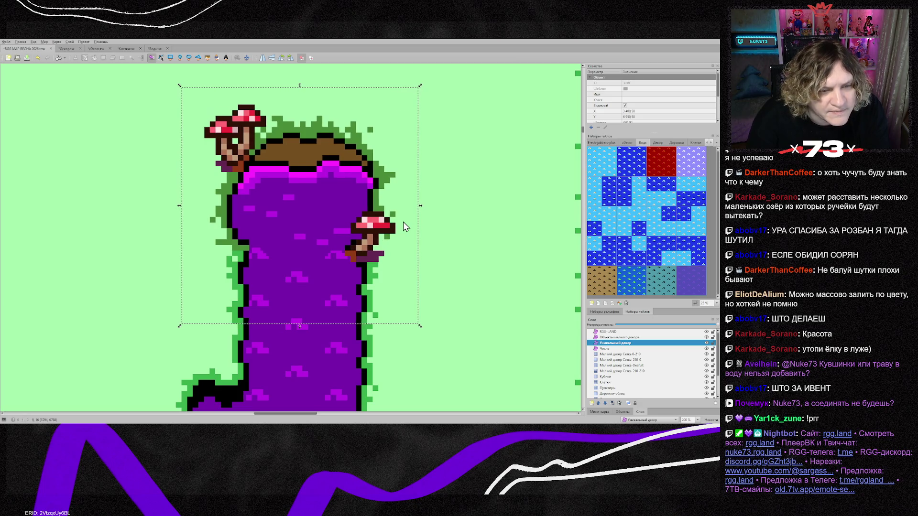
key(Up)
key(Up)
key(Up)
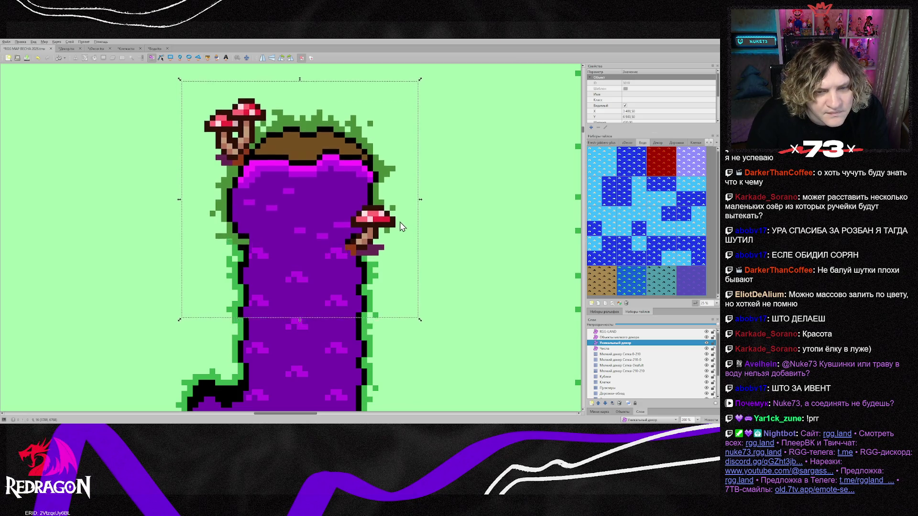
key(Down)
key(Down)
key(Down)
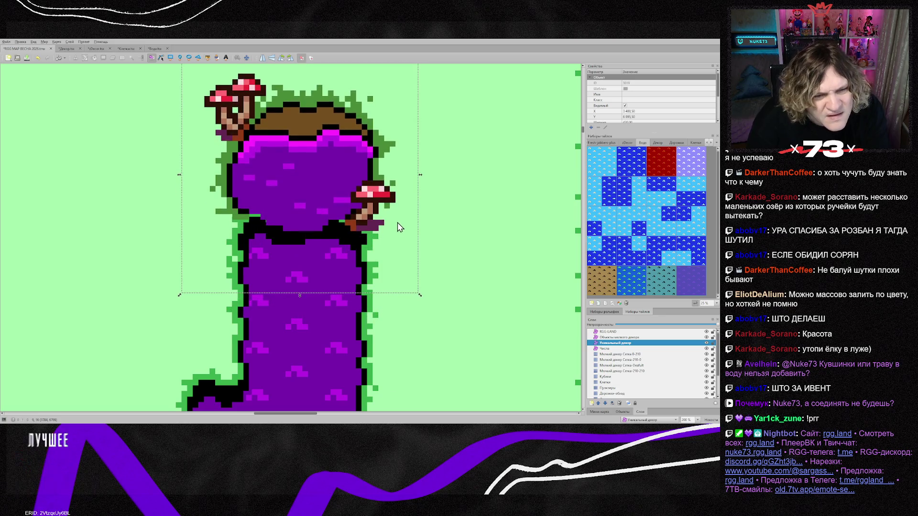
key(Down)
key(Down)
key(Down)
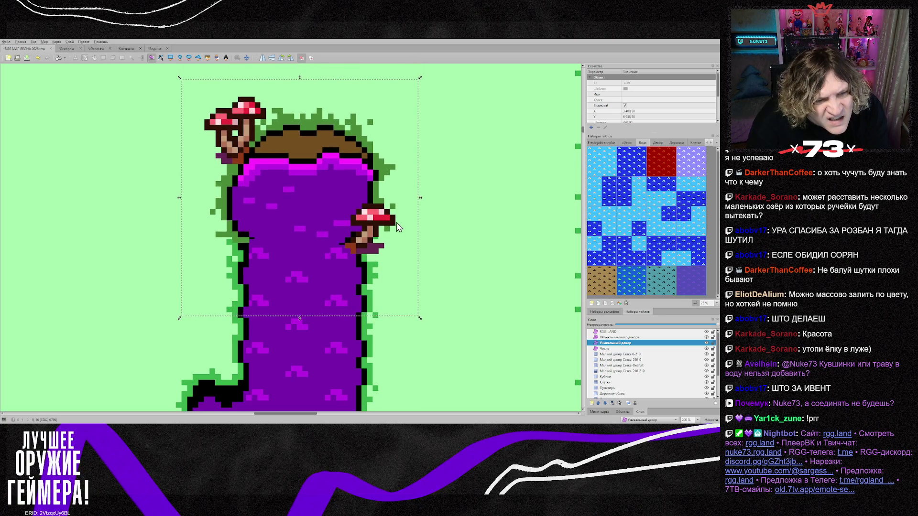
key(Down)
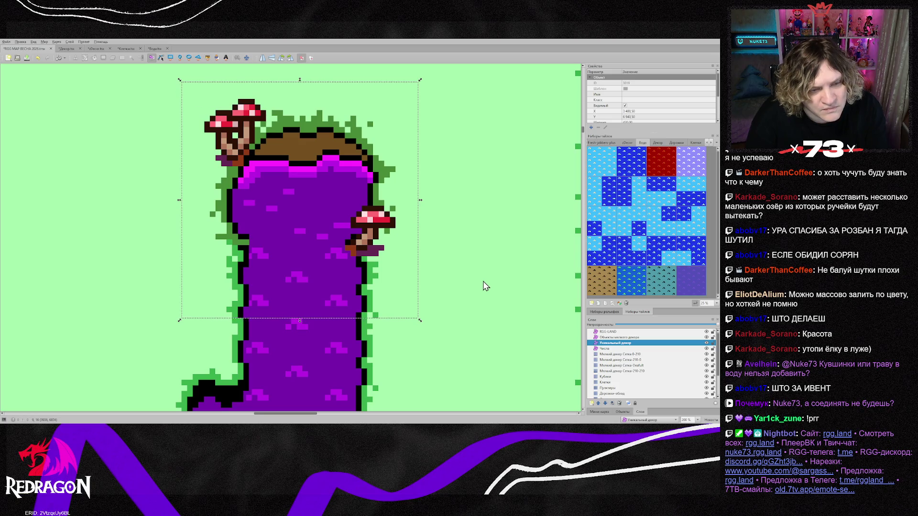
Deselect and reselect the lake sprite to check its placement over the purple channel.
click(482, 268)
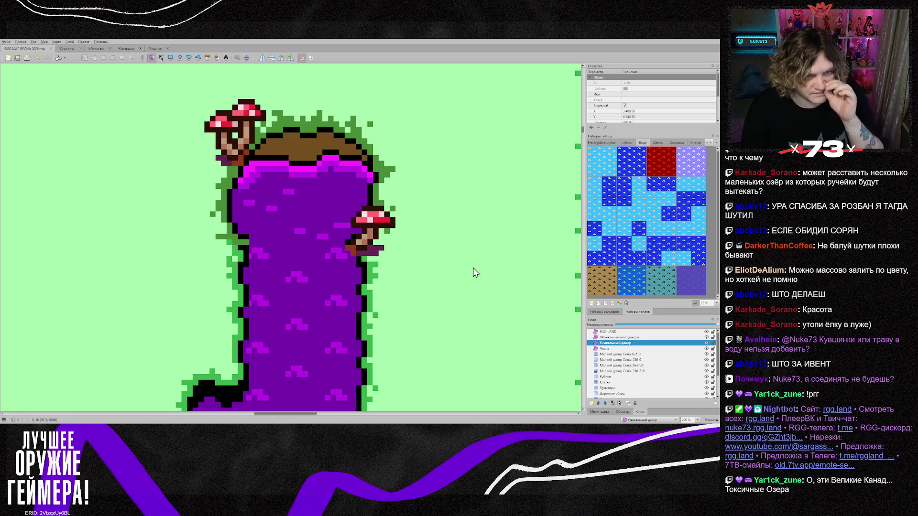
click(330, 239)
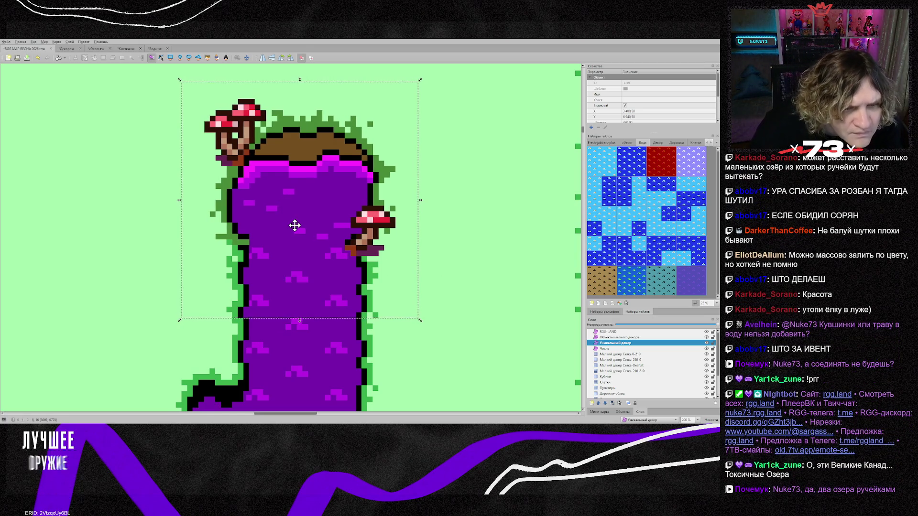
click(486, 222)
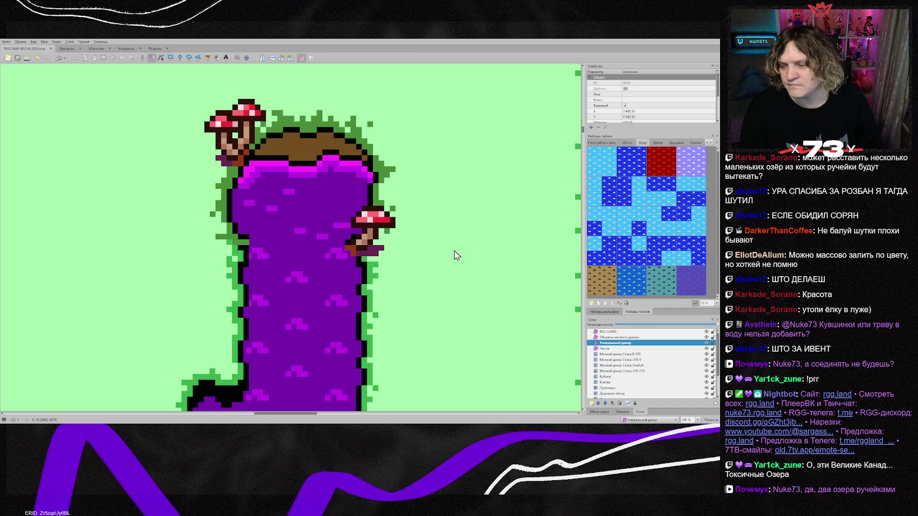
scroll(412, 268, down, 5)
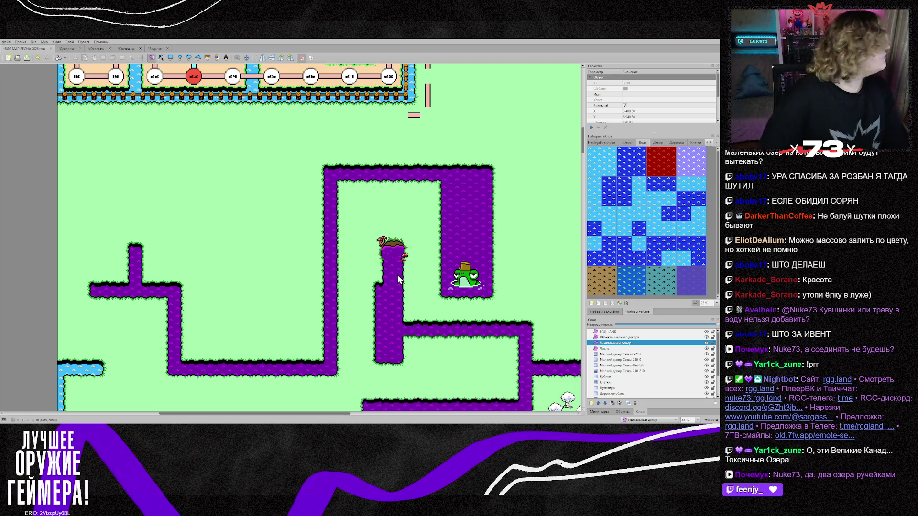
scroll(414, 242, down, 2)
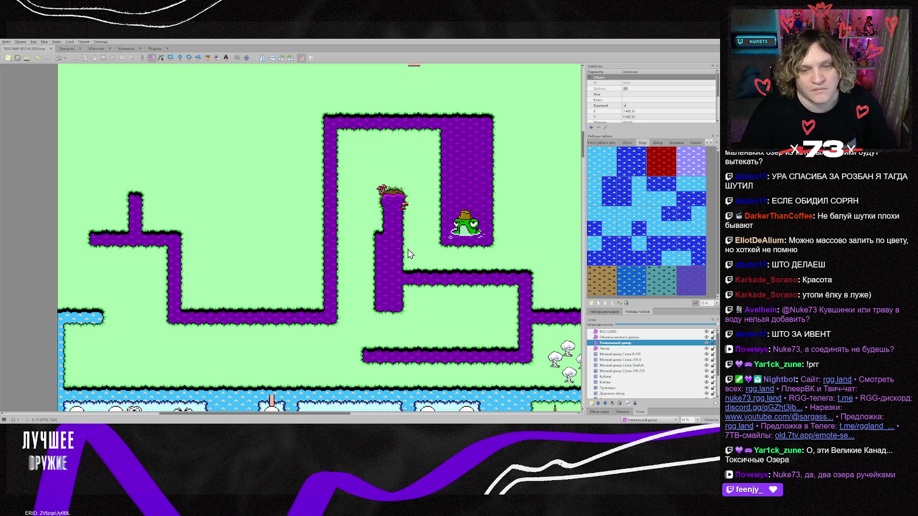
scroll(353, 414, right, 1)
mouse_move(353, 419)
mouse_down()
mouse_move(445, 414)
mouse_move(362, 418)
mouse_up()
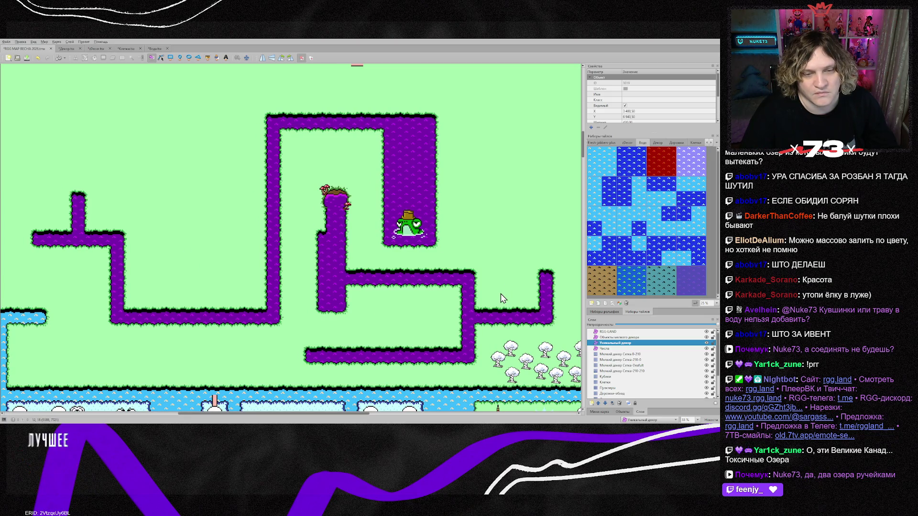
scroll(376, 289, up, 2)
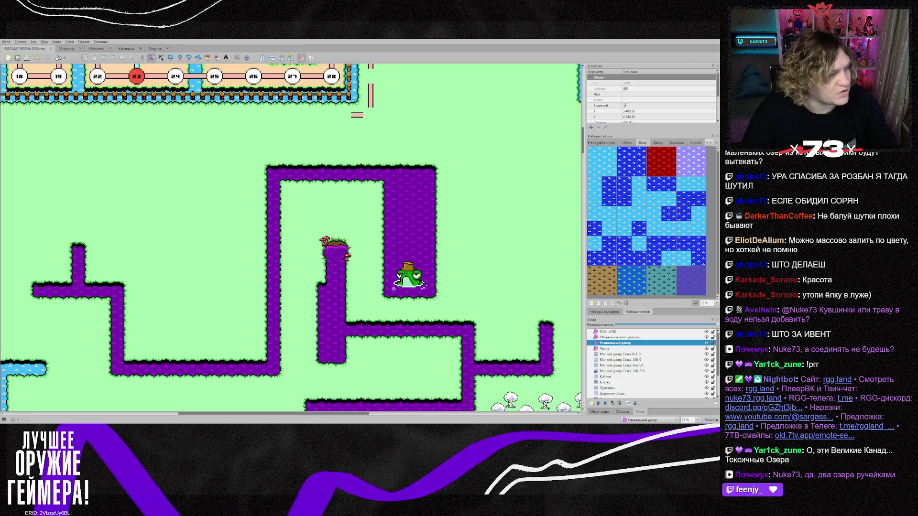
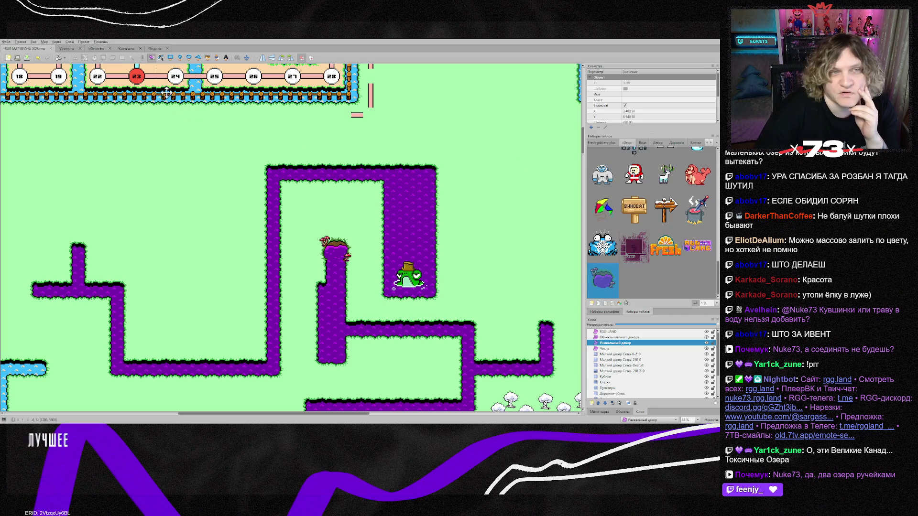
Try an enlarged fir tree from the decor tileset left of the paths, then delete it.
click(95, 49)
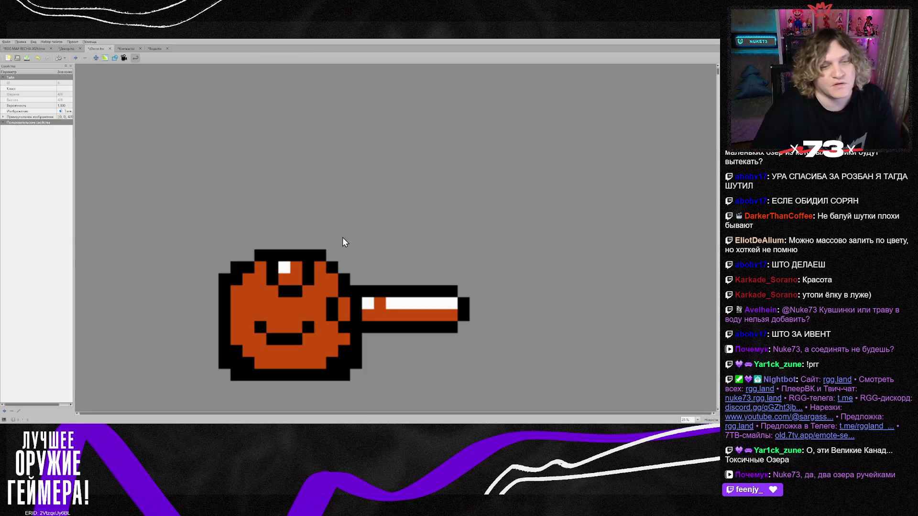
scroll(394, 252, down, 3)
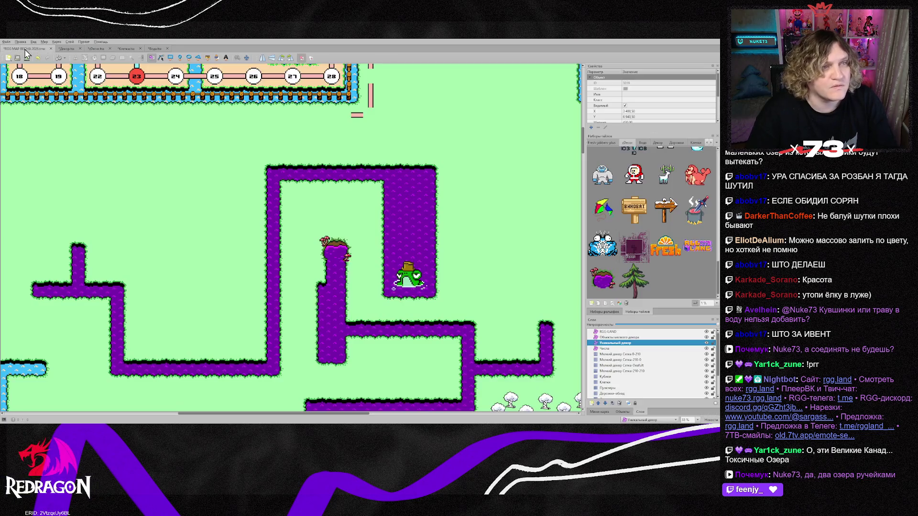
click(26, 49)
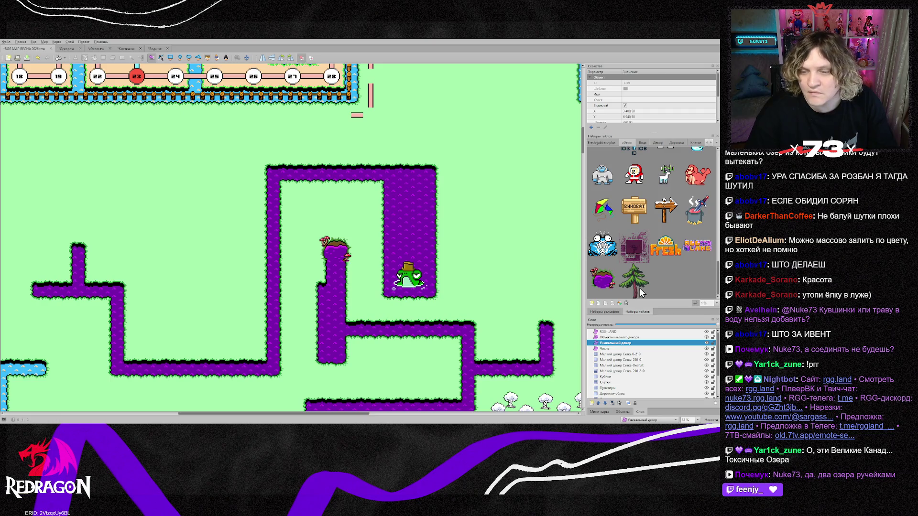
click(633, 282)
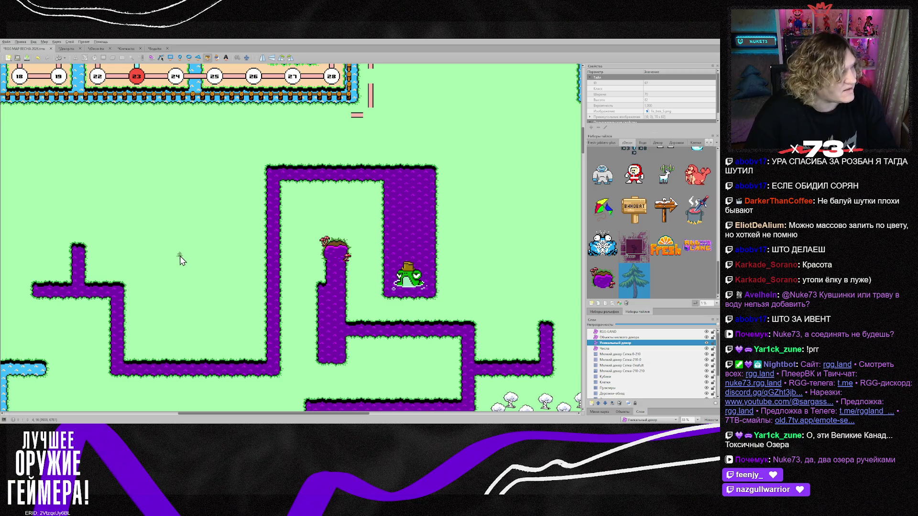
click(179, 256)
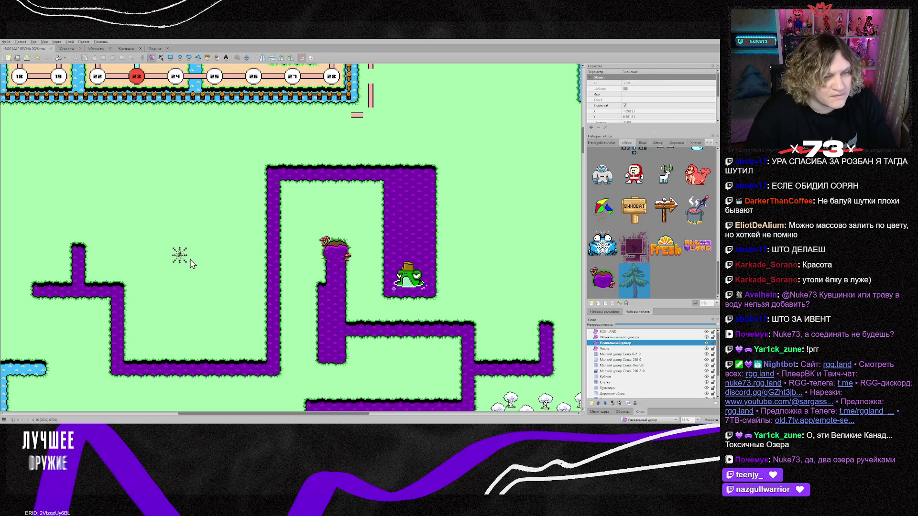
mouse_move(184, 257)
mouse_down()
mouse_move(268, 172)
mouse_move(254, 199)
mouse_move(257, 169)
mouse_up()
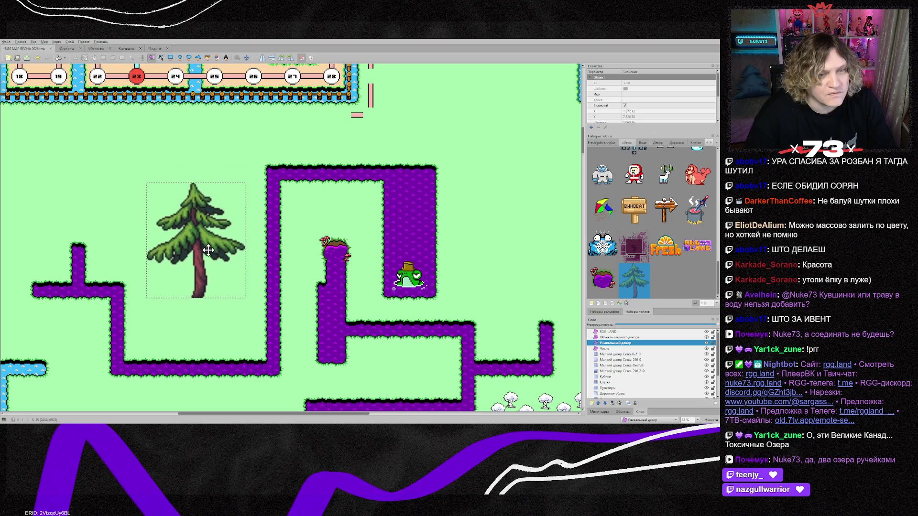
click(284, 216)
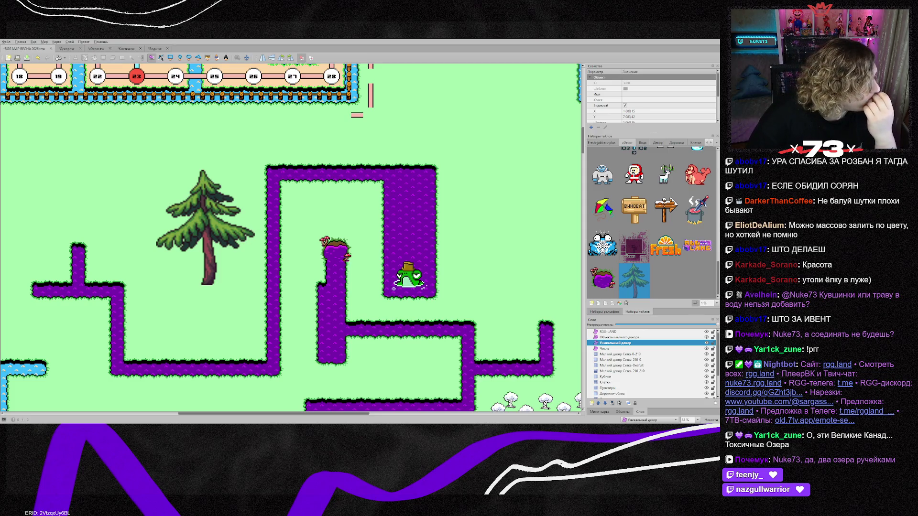
click(175, 224)
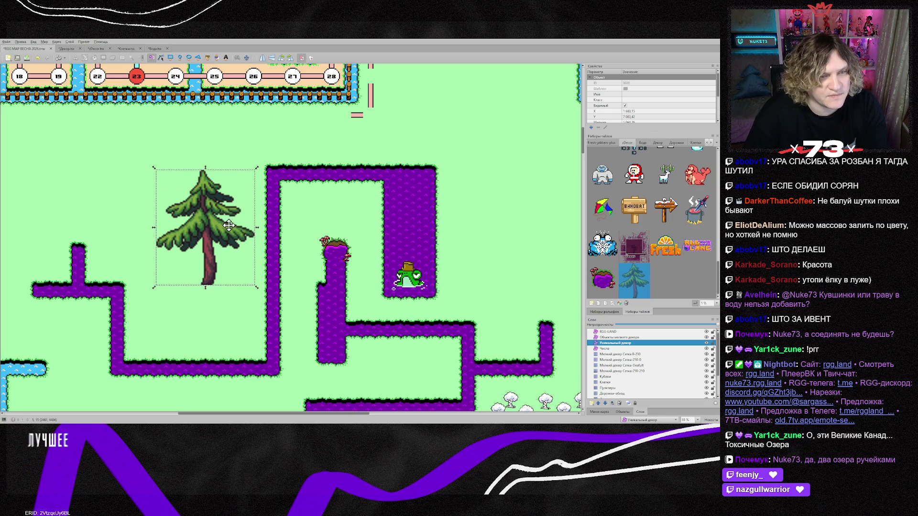
key(Delete)
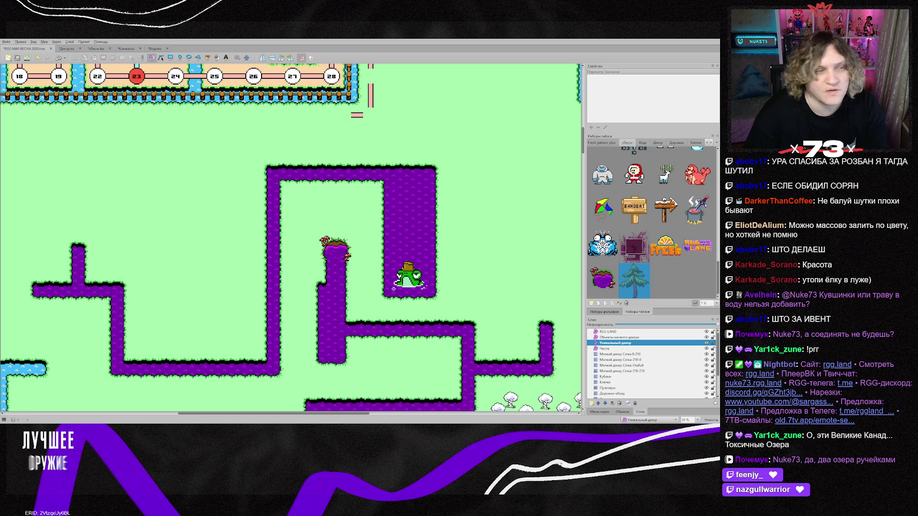
Place the willow tree tile on the grass and enlarge it about fivefold.
click(92, 51)
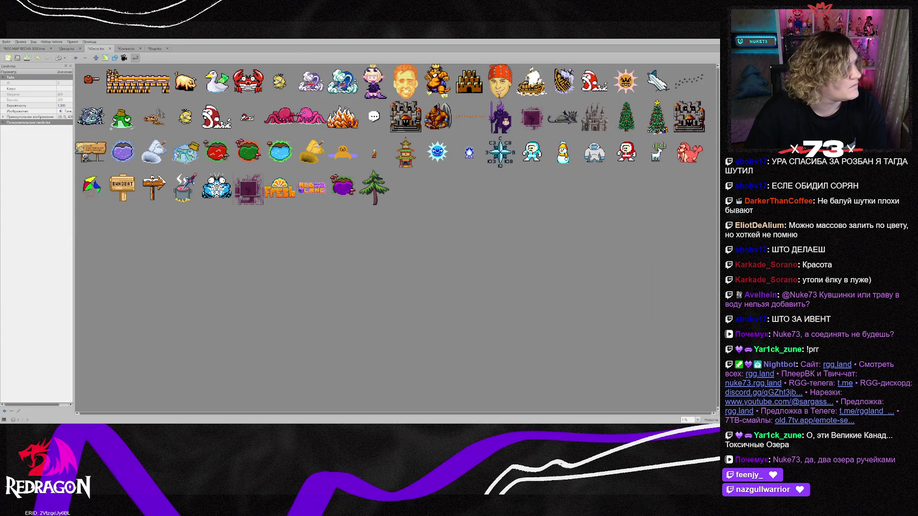
click(24, 49)
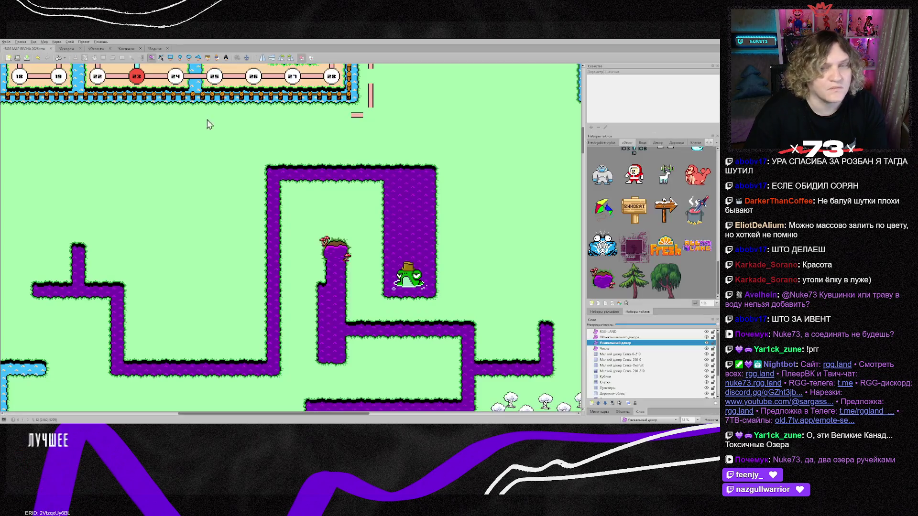
click(668, 287)
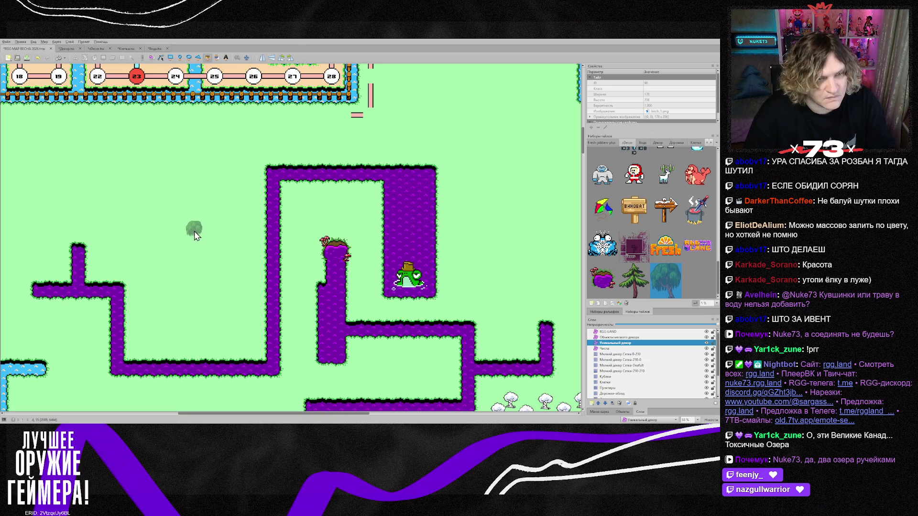
click(204, 233)
key(s)
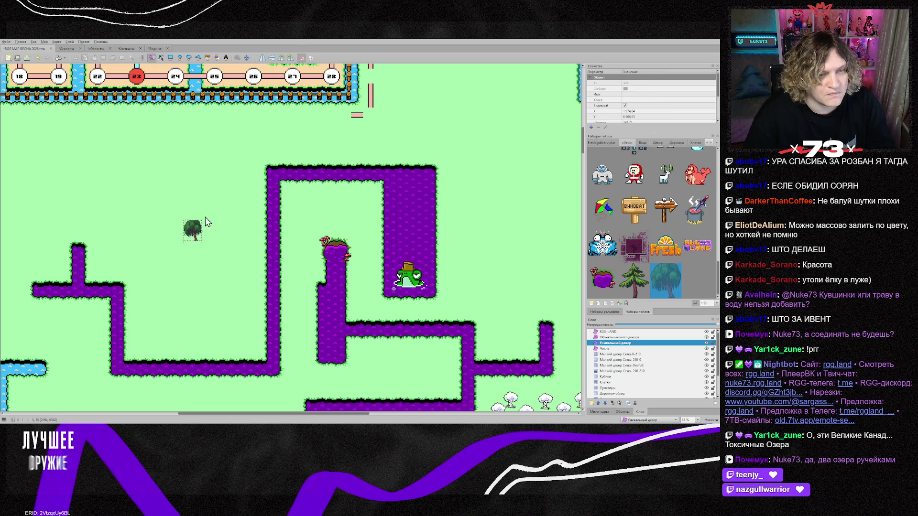
drag(200, 221, 308, 147)
drag(226, 209, 212, 231)
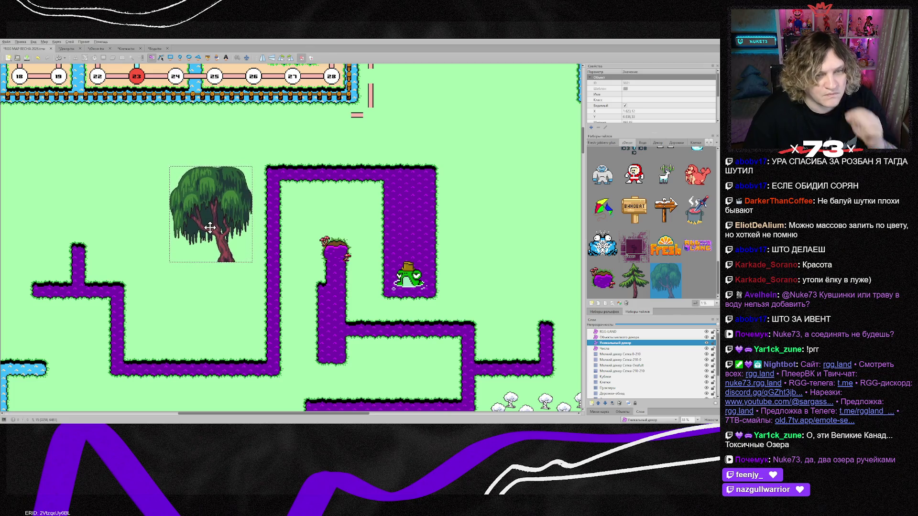
Move the enlarged willow onto the top of the purple path and check its position.
click(220, 276)
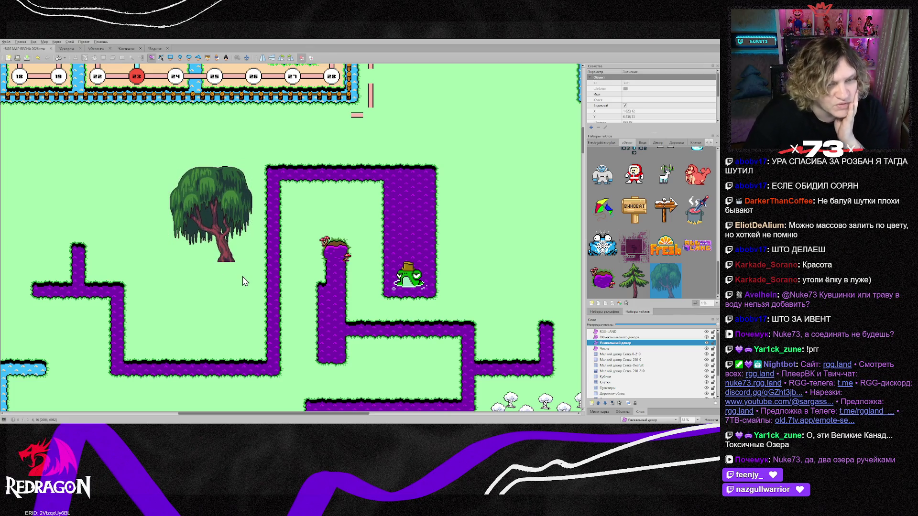
mouse_move(227, 255)
mouse_down()
mouse_move(219, 352)
mouse_move(327, 164)
mouse_move(338, 240)
mouse_up()
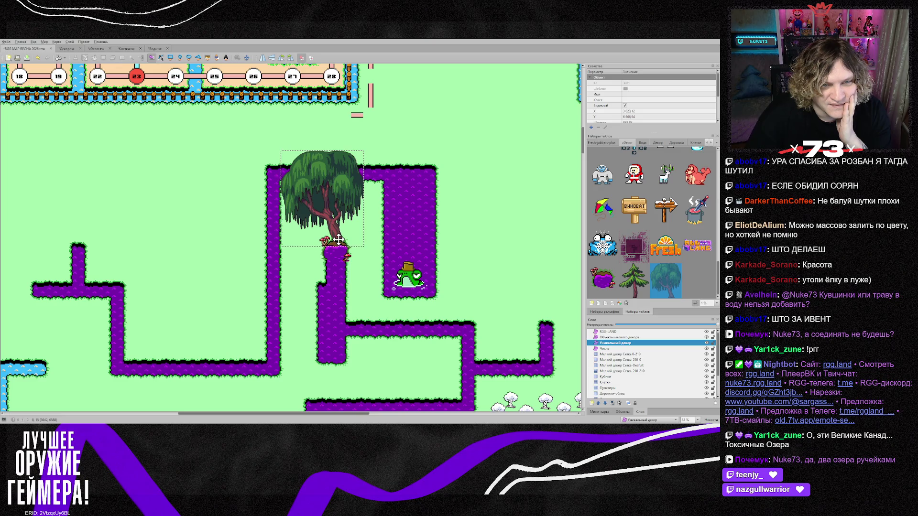
click(395, 225)
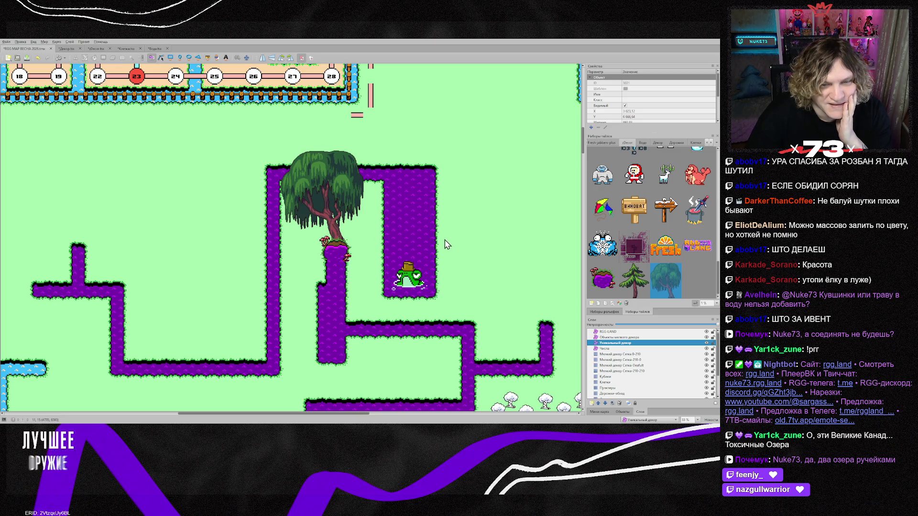
click(333, 228)
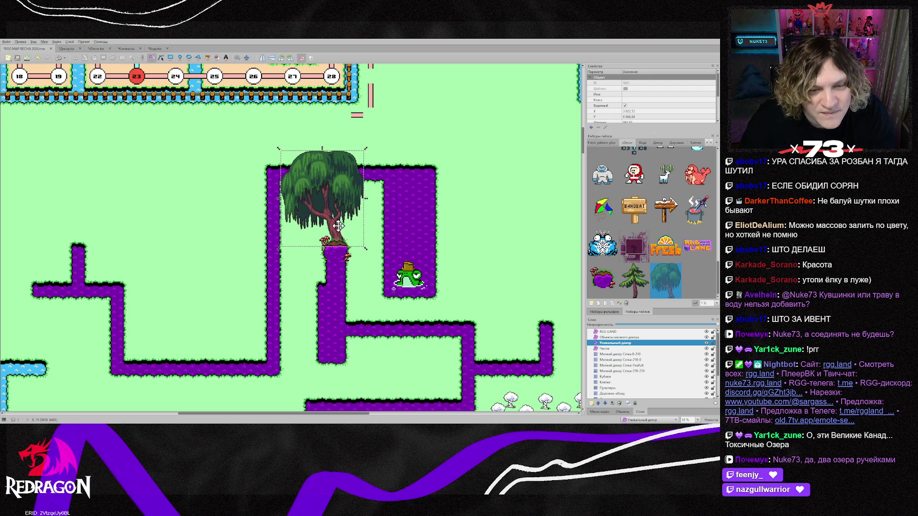
click(426, 238)
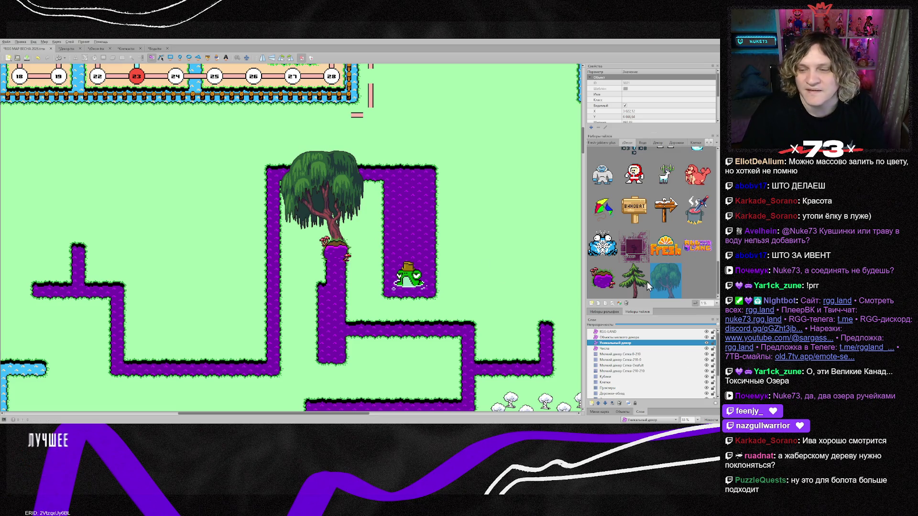
Delete the fir tree tile from the zDecor.tsx tileset and return to the board-game map.
click(95, 49)
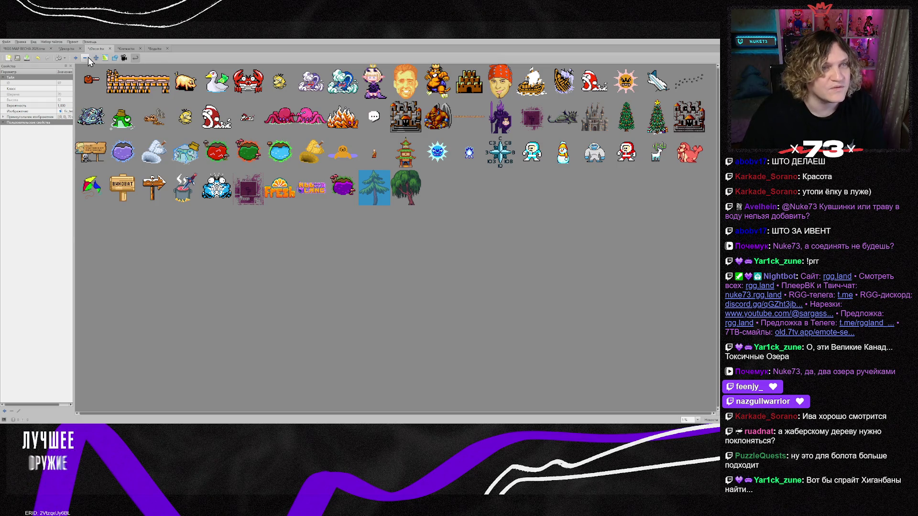
click(62, 58)
click(34, 49)
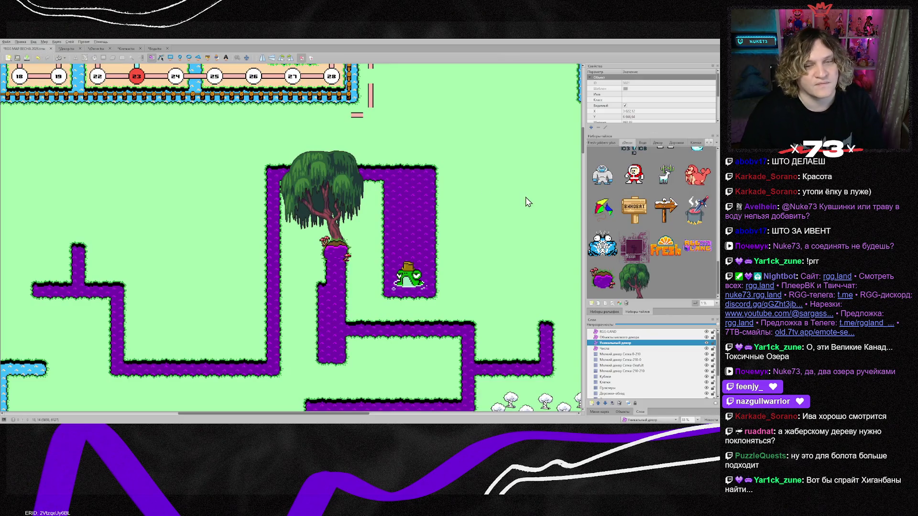
scroll(483, 226, down, 3)
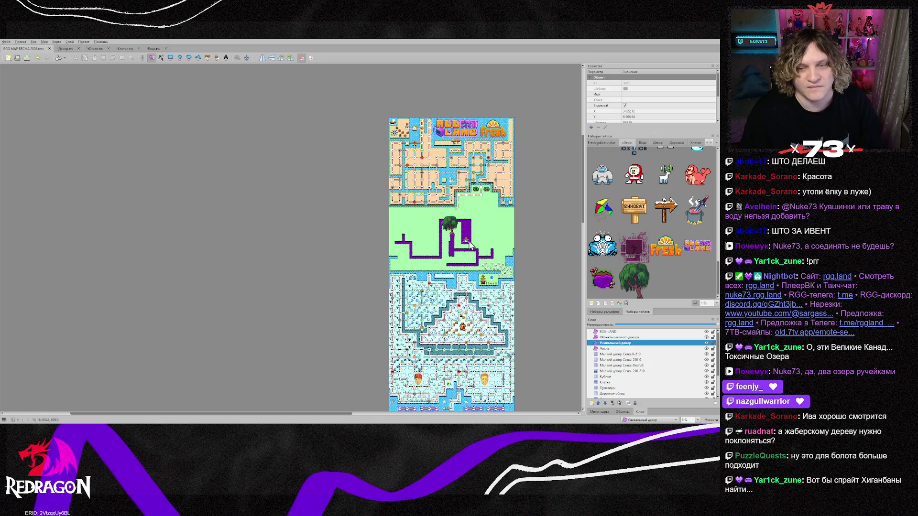
scroll(483, 238, up, 4)
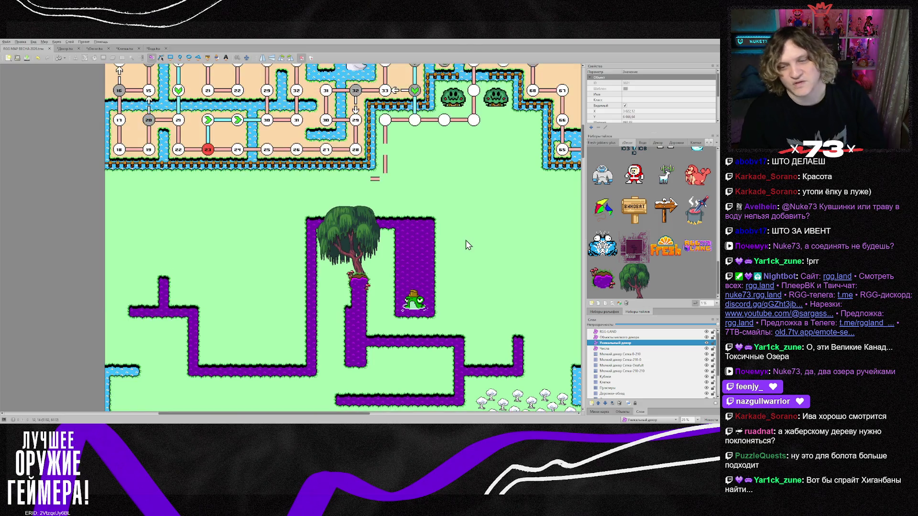
scroll(461, 245, down, 1)
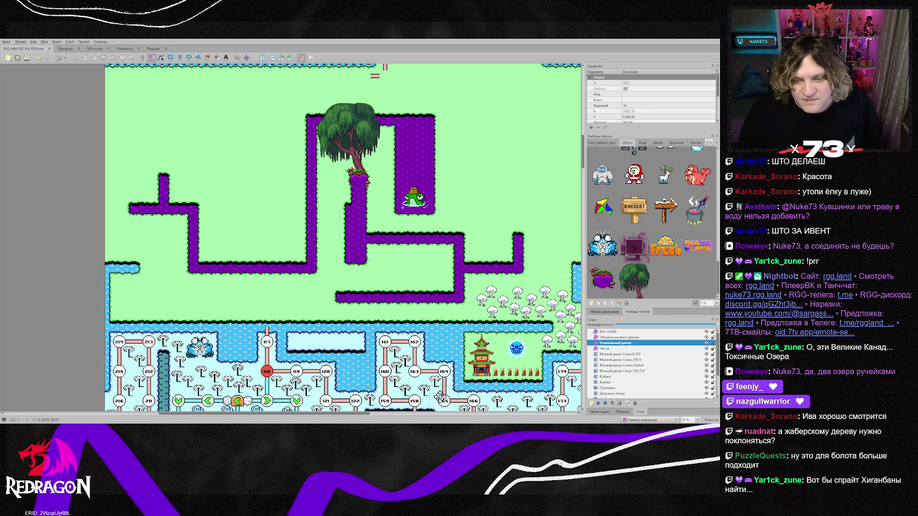
scroll(360, 418, right, 1)
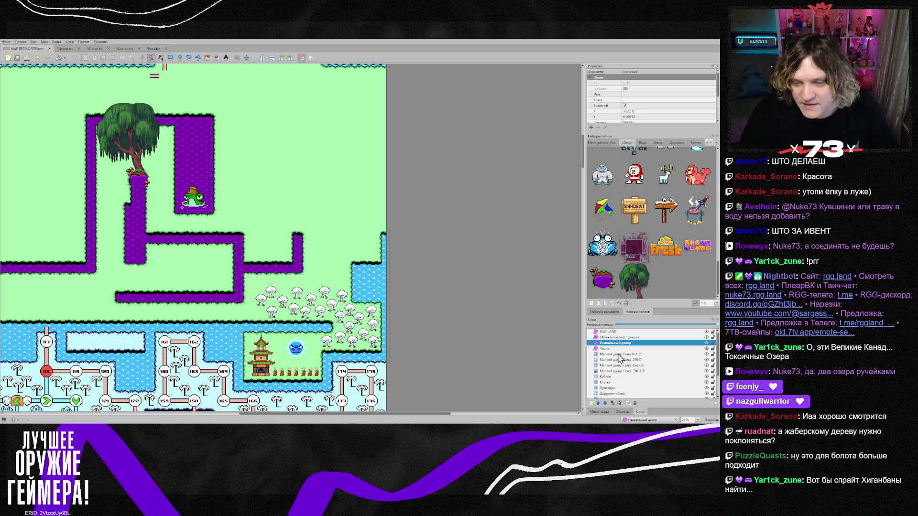
click(259, 297)
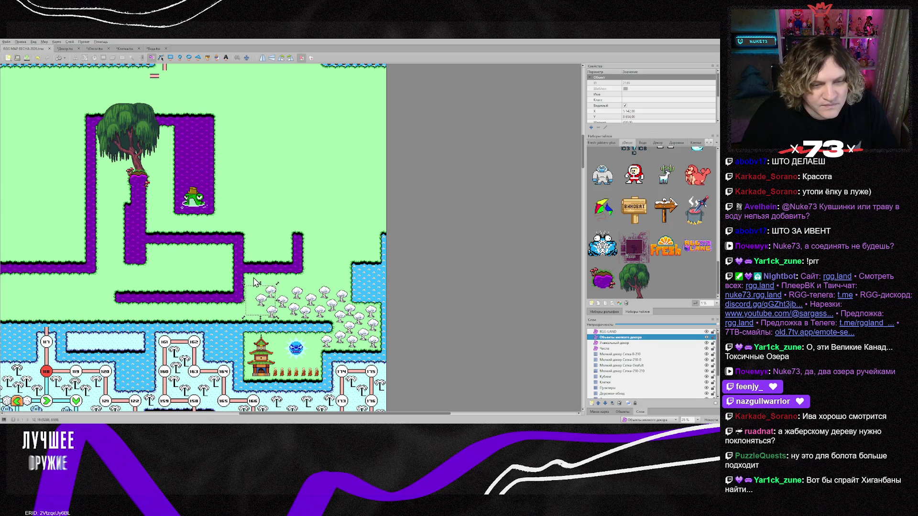
drag(252, 281, 376, 329)
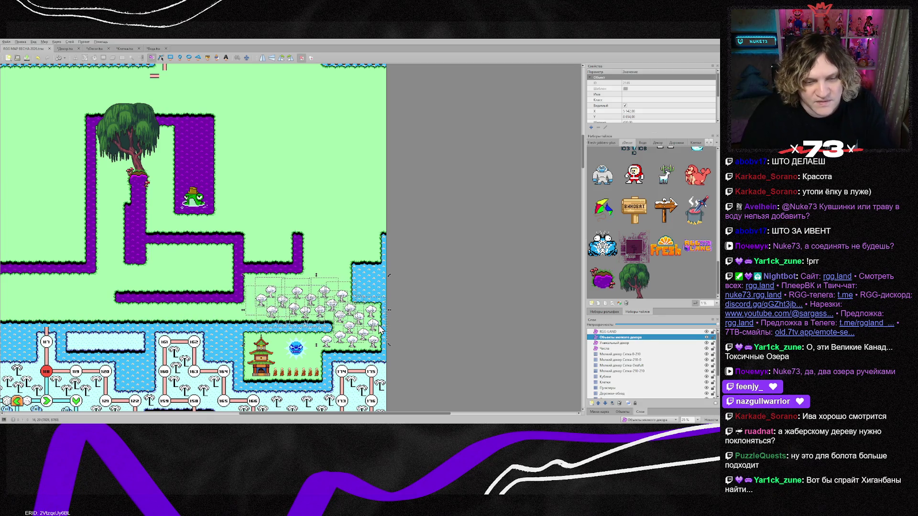
key(Delete)
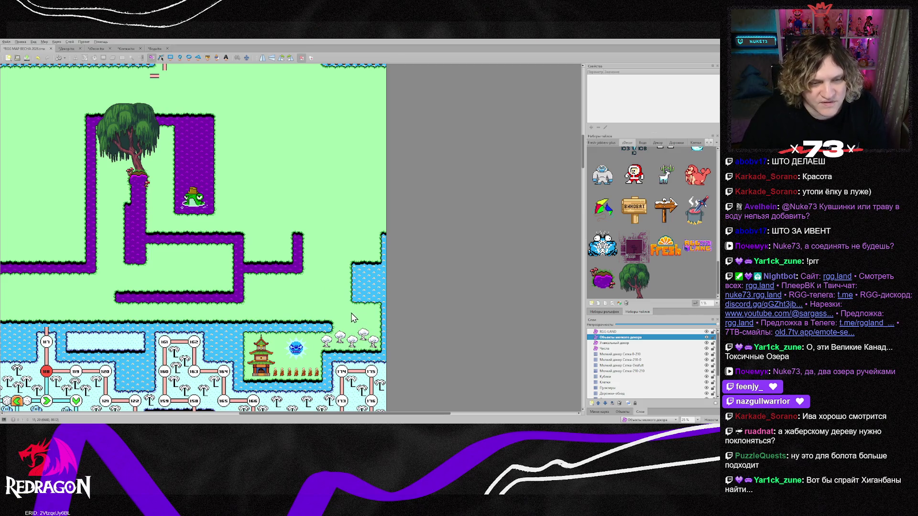
scroll(352, 338, down, 2)
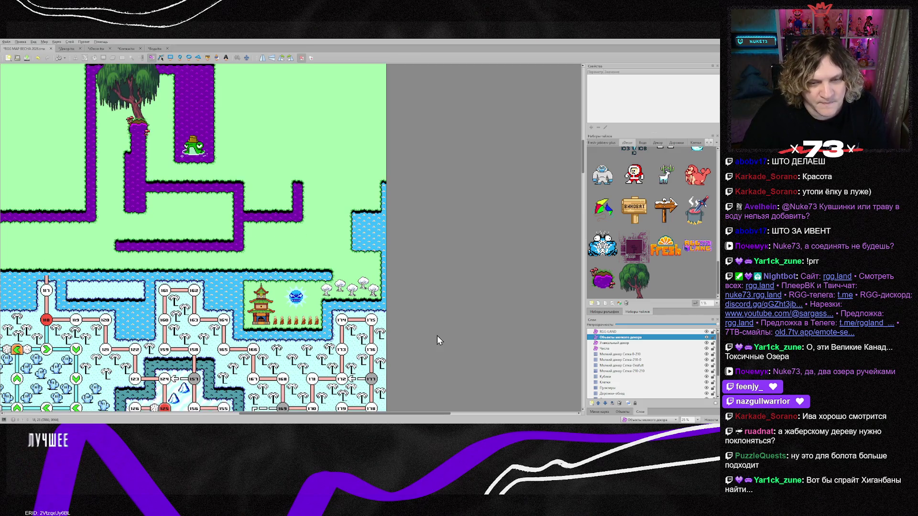
drag(429, 414, 381, 414)
scroll(340, 344, up, 8)
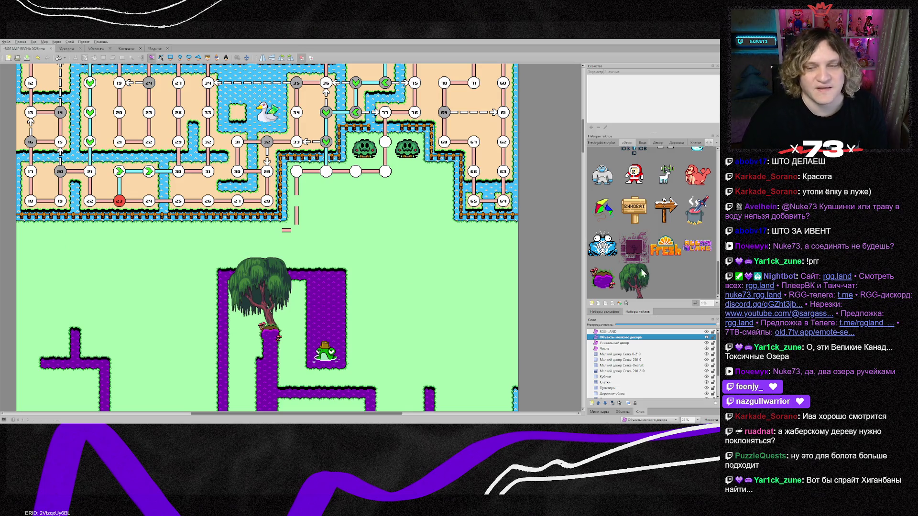
scroll(620, 388, down, 2)
click(617, 372)
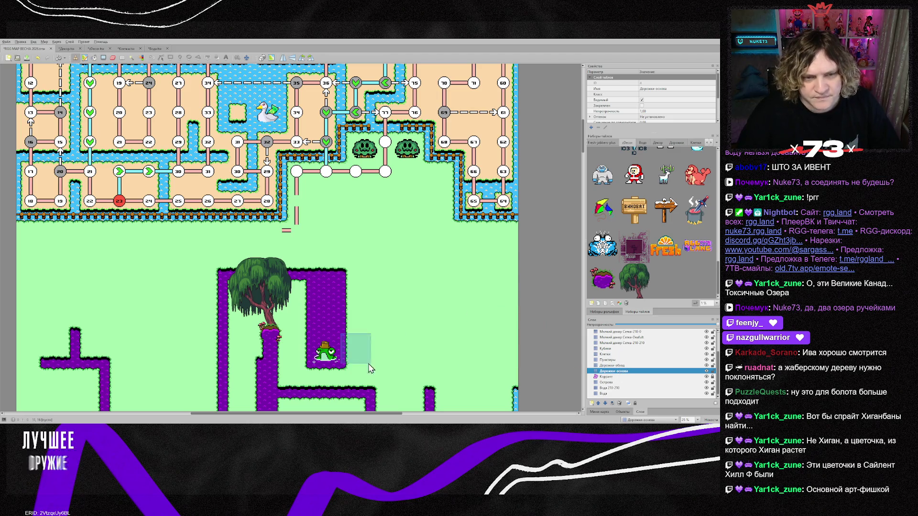
Drag along the bottom of the window to shift the view leftward.
drag(364, 414, 326, 414)
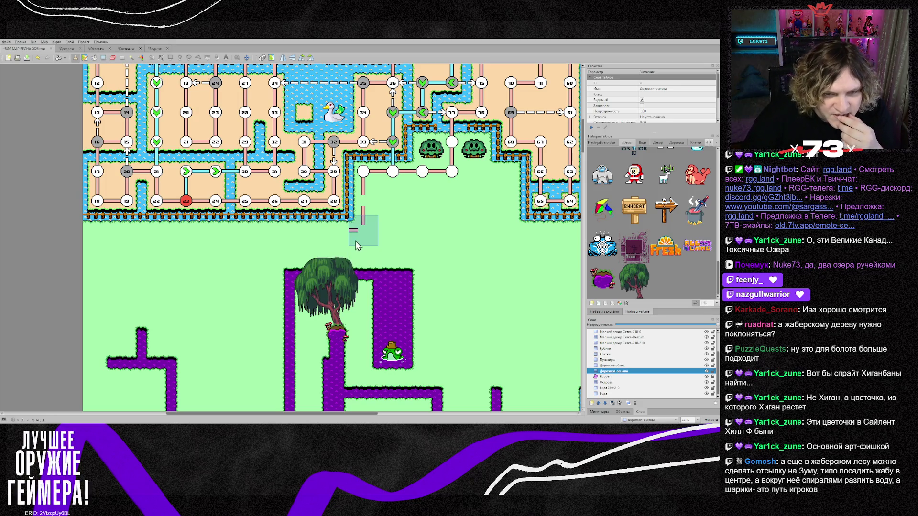
On the Клетки layer, test a white circle node at the tree top, then erase it.
click(607, 354)
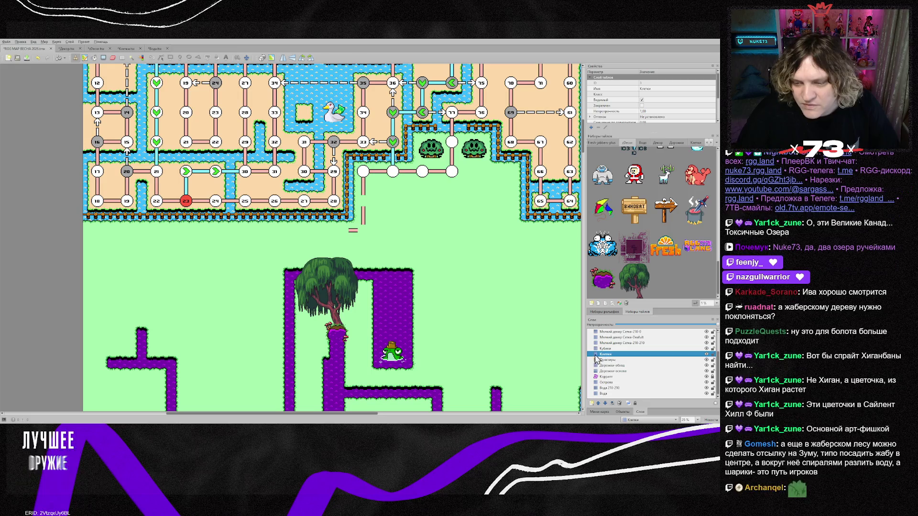
right_click(304, 201)
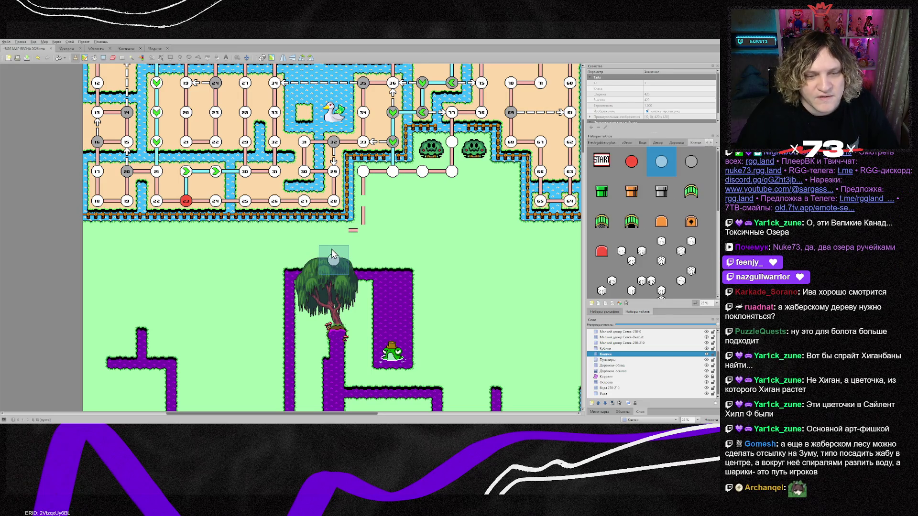
click(333, 254)
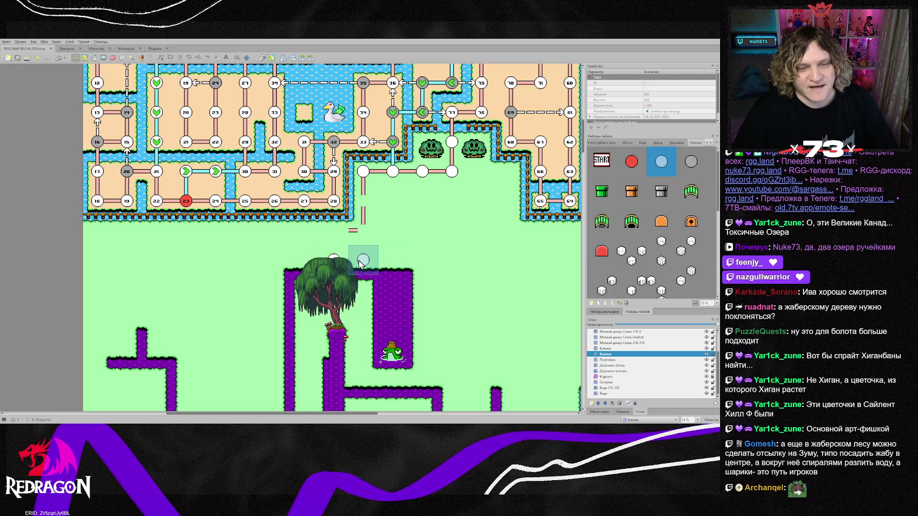
key(e)
click(336, 262)
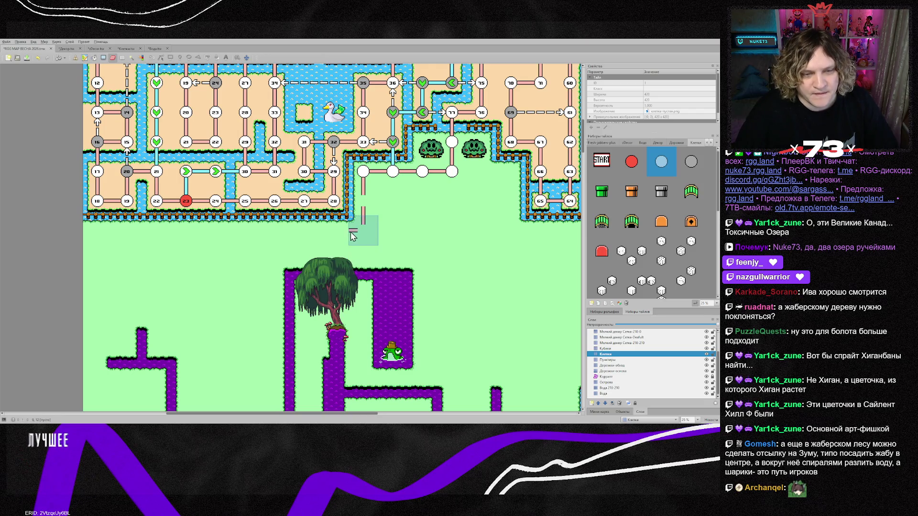
scroll(393, 273, down, 1)
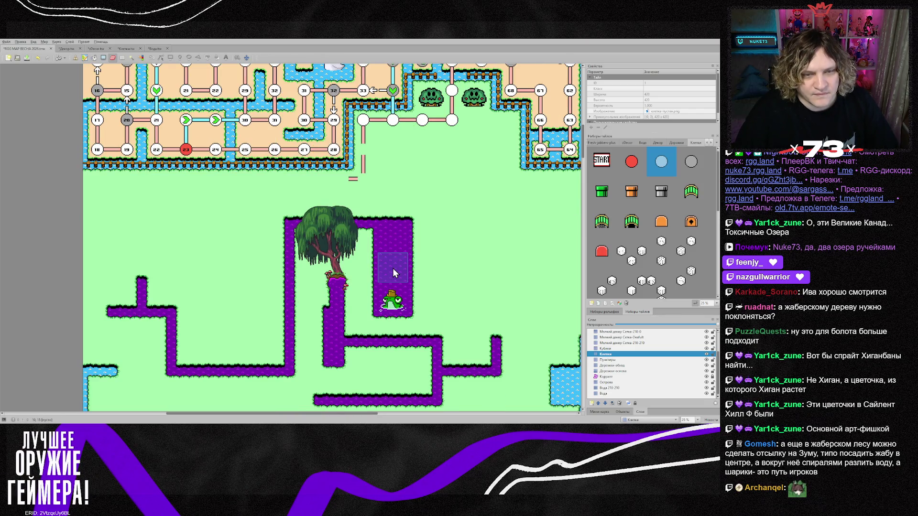
On Дорожки-основа, clear an upper path tile and stamp the shortcut's first dash segment.
click(615, 371)
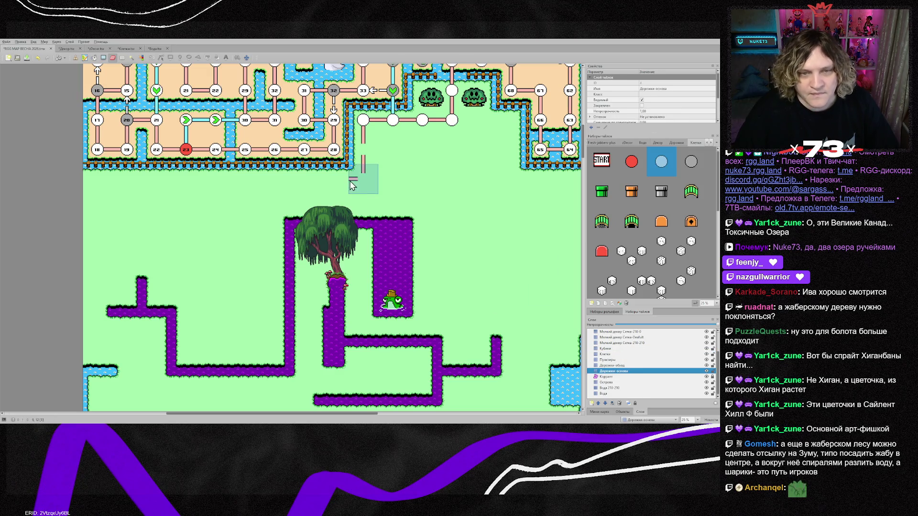
click(397, 127)
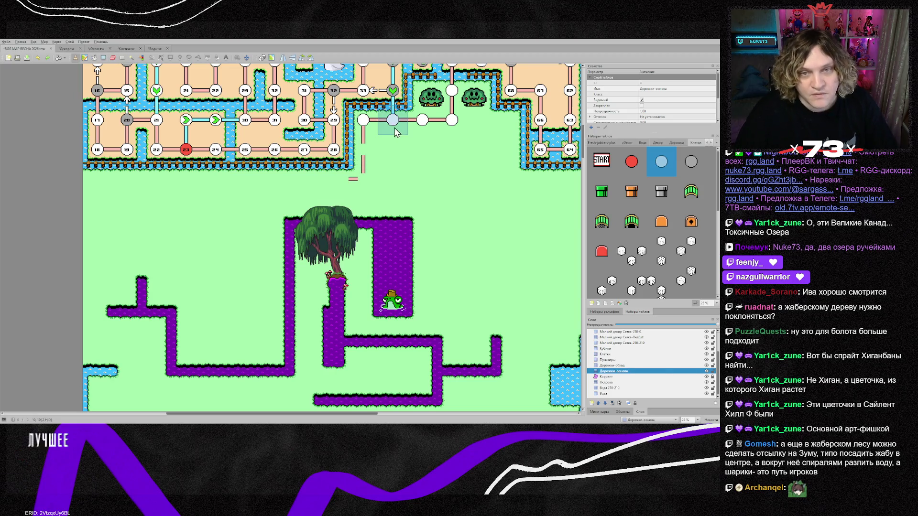
right_click(358, 179)
click(332, 187)
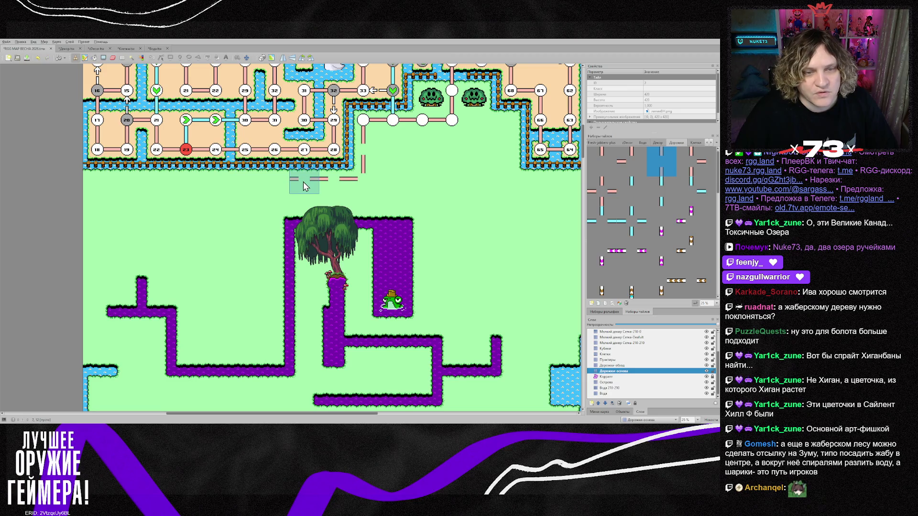
Stamp horizontal and vertical dashes leftward, turning the shortcut downward at its left end.
click(304, 187)
right_click(363, 122)
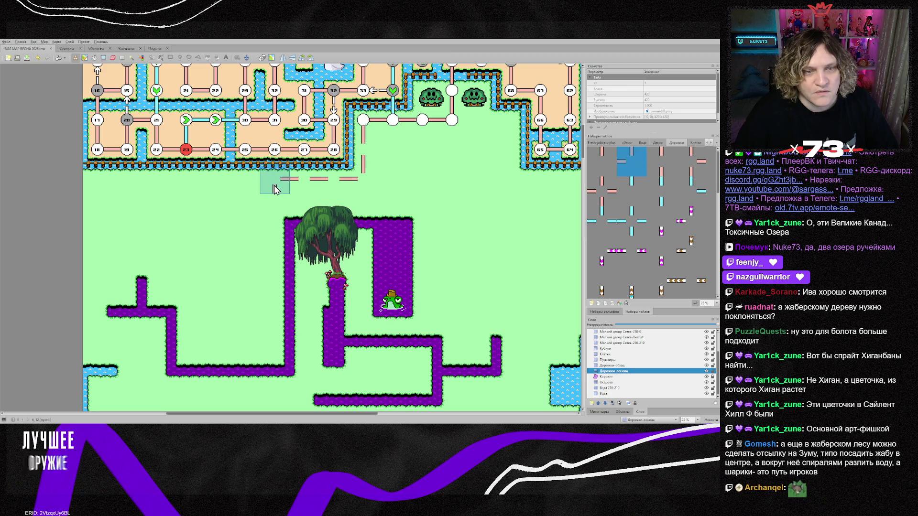
click(274, 189)
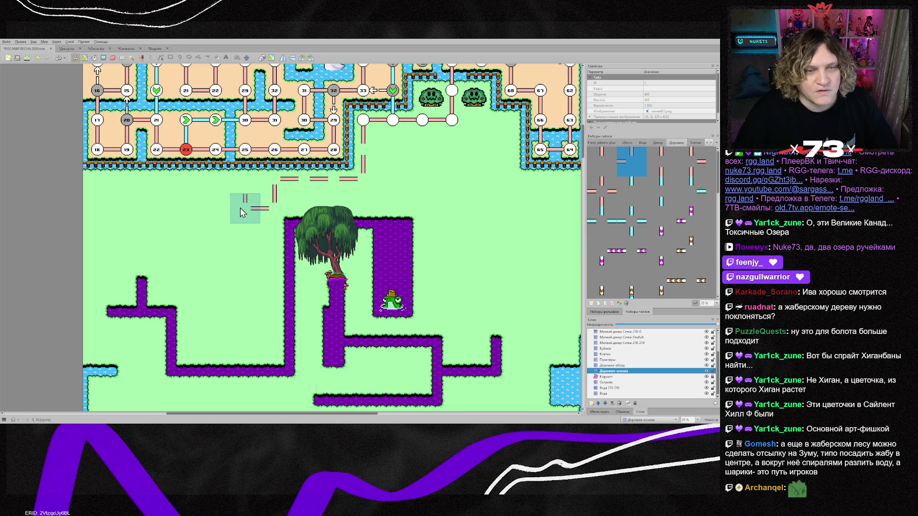
click(241, 185)
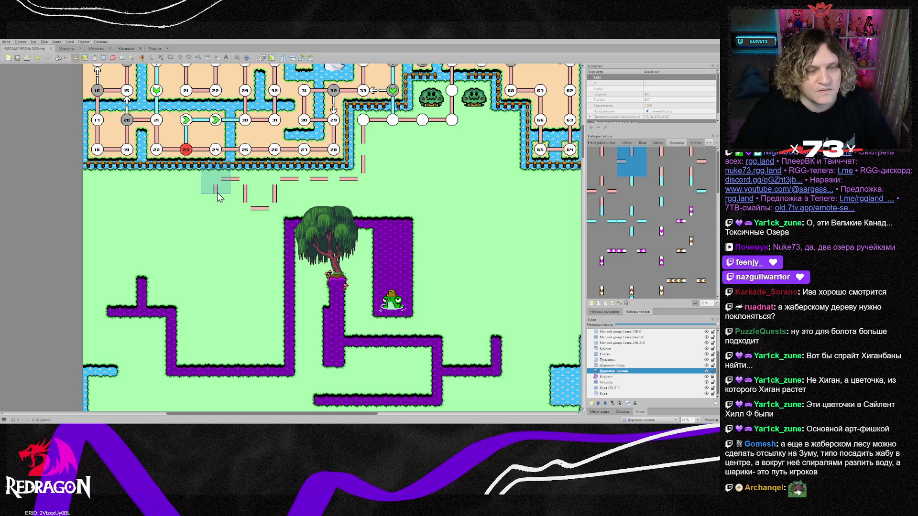
click(217, 192)
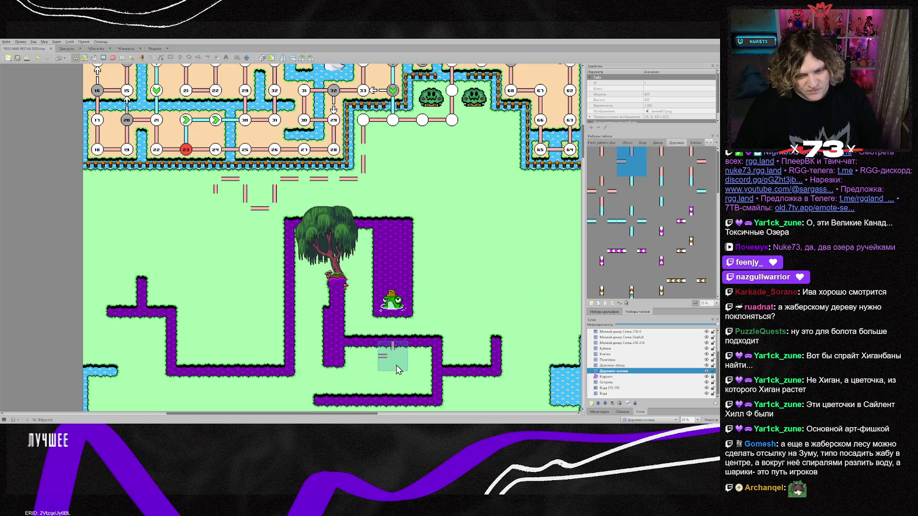
scroll(389, 364, down, 2)
scroll(390, 364, up, 1)
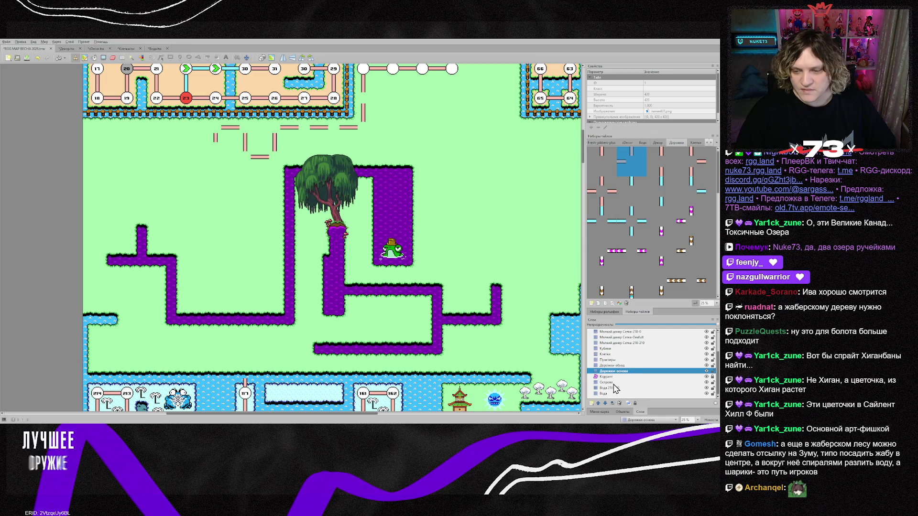
On the Клетки layer, paint a row of plain white circle nodes along the dashed shortcut.
click(605, 354)
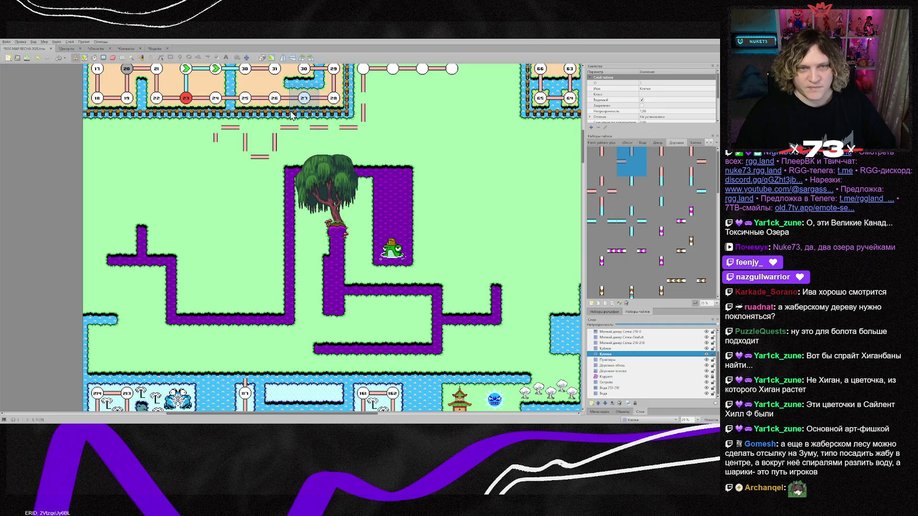
right_click(334, 98)
click(363, 98)
mouse_move(359, 135)
mouse_down()
mouse_move(273, 135)
mouse_move(244, 161)
mouse_move(241, 137)
mouse_move(215, 137)
mouse_up()
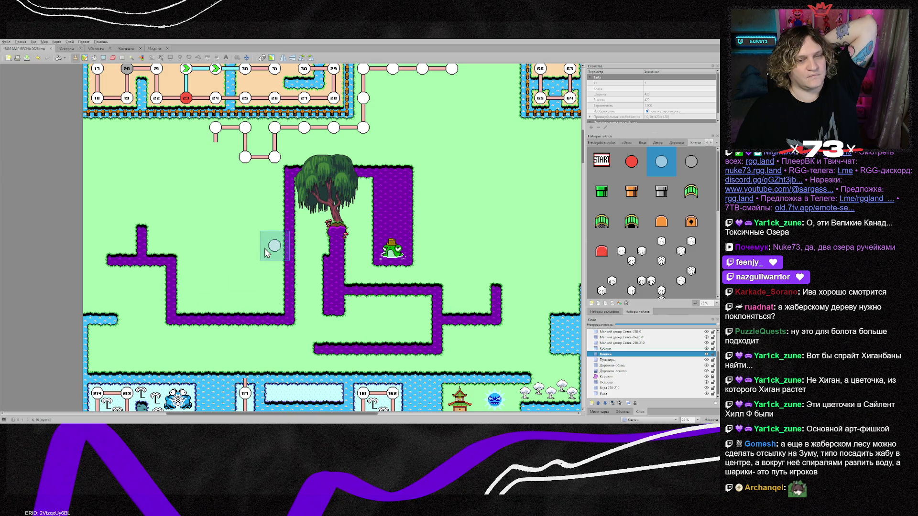
scroll(162, 318, down, 1)
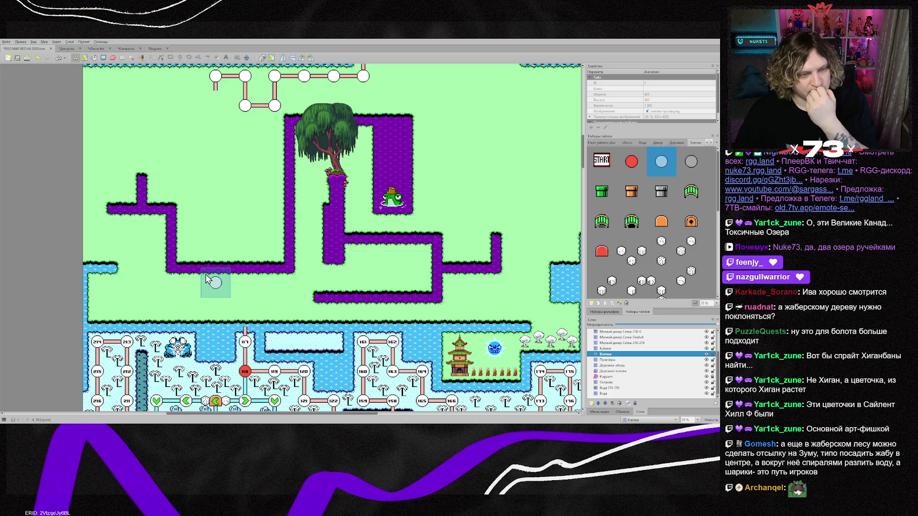
scroll(160, 275, up, 2)
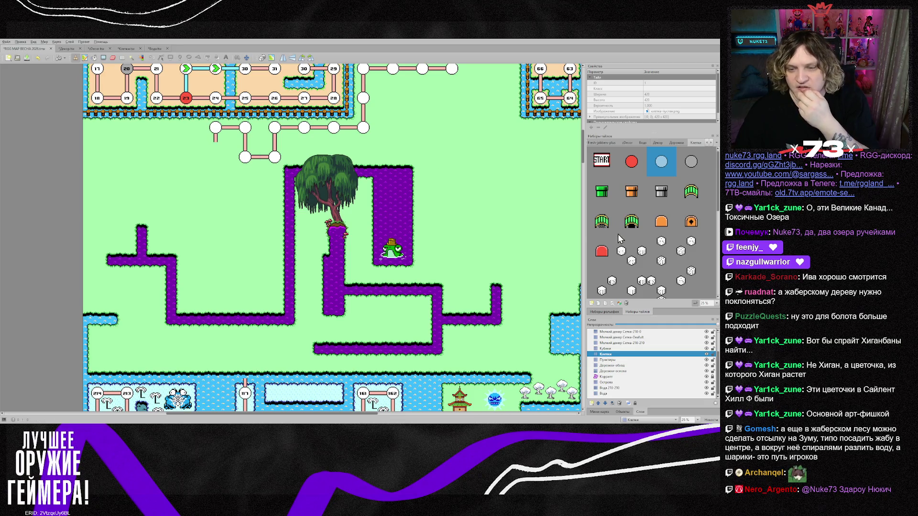
click(624, 371)
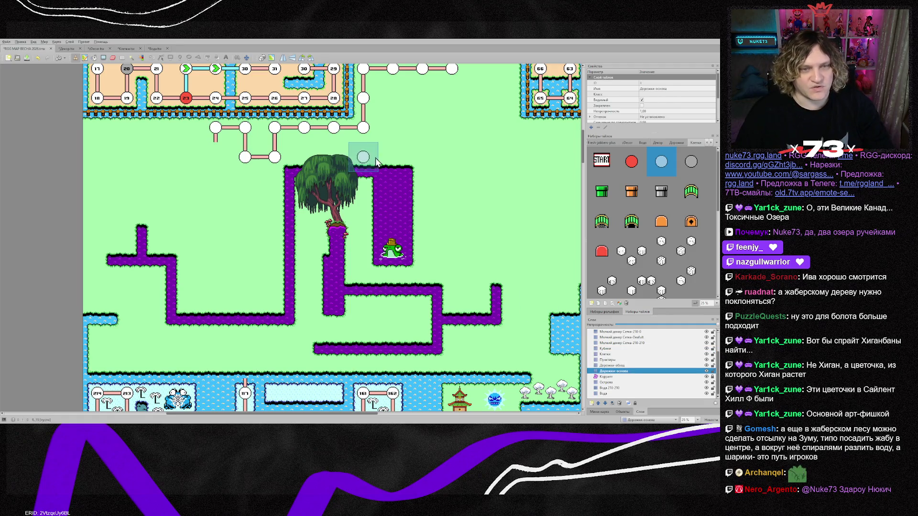
Stamp a junction and horizontal dashes leftward, ending in a vertical stub.
scroll(392, 191, up, 2)
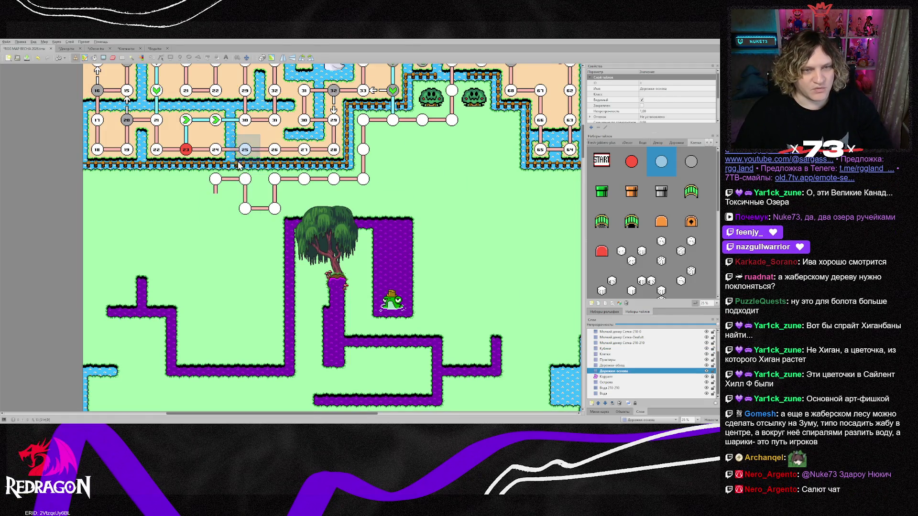
right_click(158, 151)
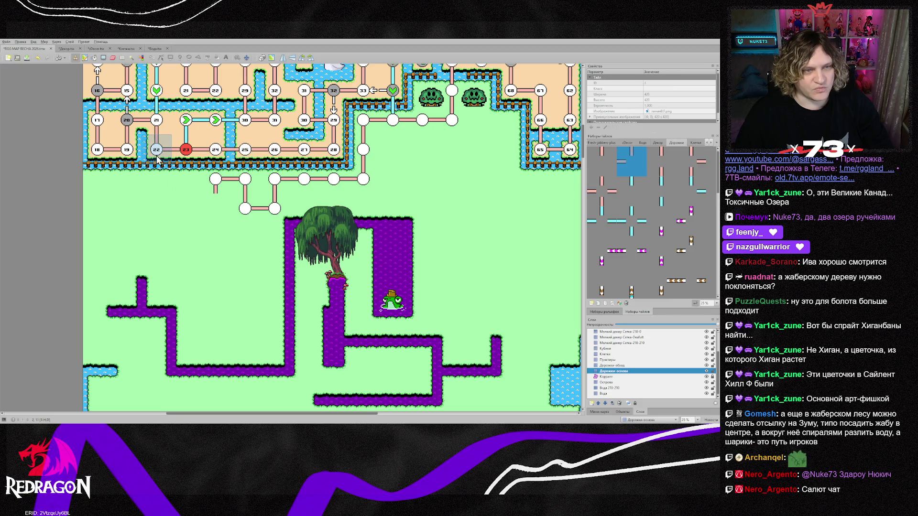
click(217, 206)
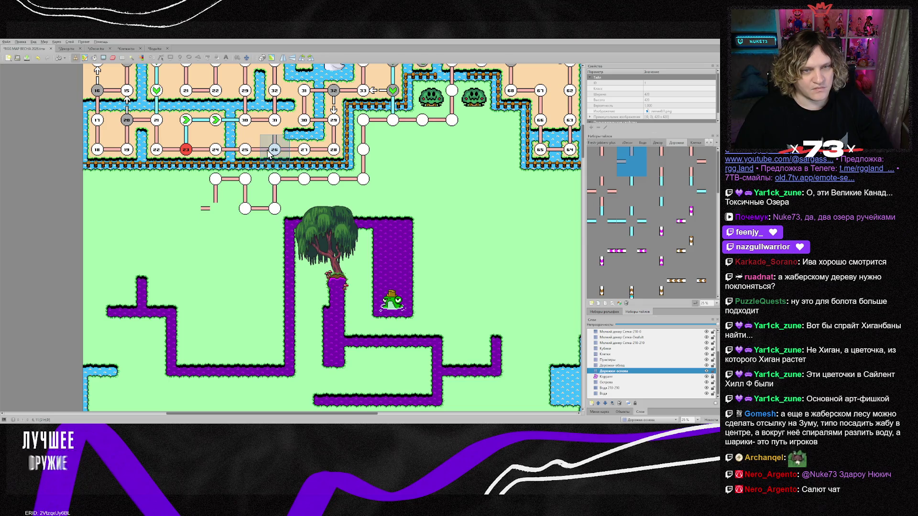
click(187, 213)
click(126, 214)
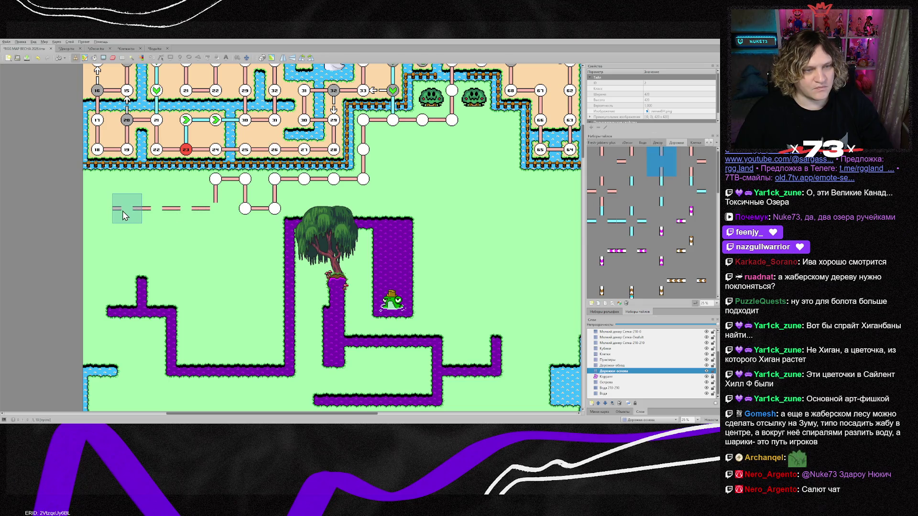
right_click(215, 186)
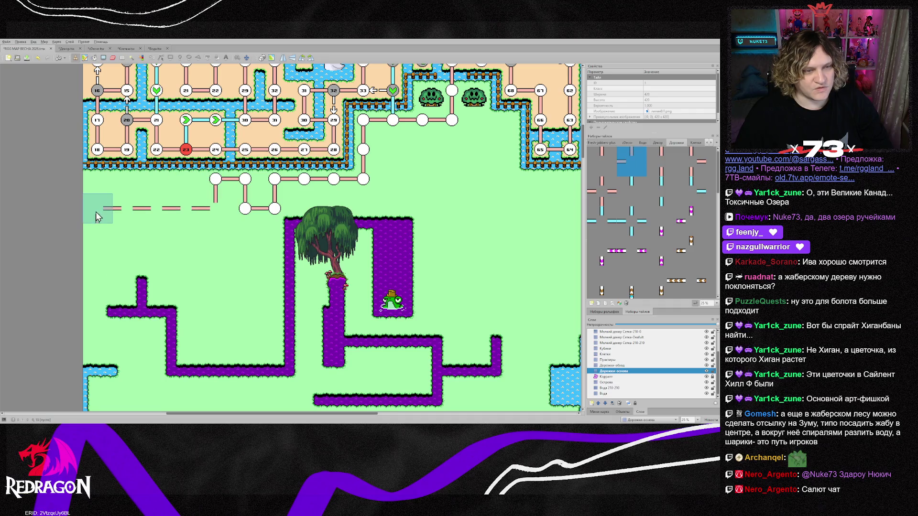
click(101, 213)
Paint vertical dashes down the left side and connect them to the purple swamp path.
right_click(163, 219)
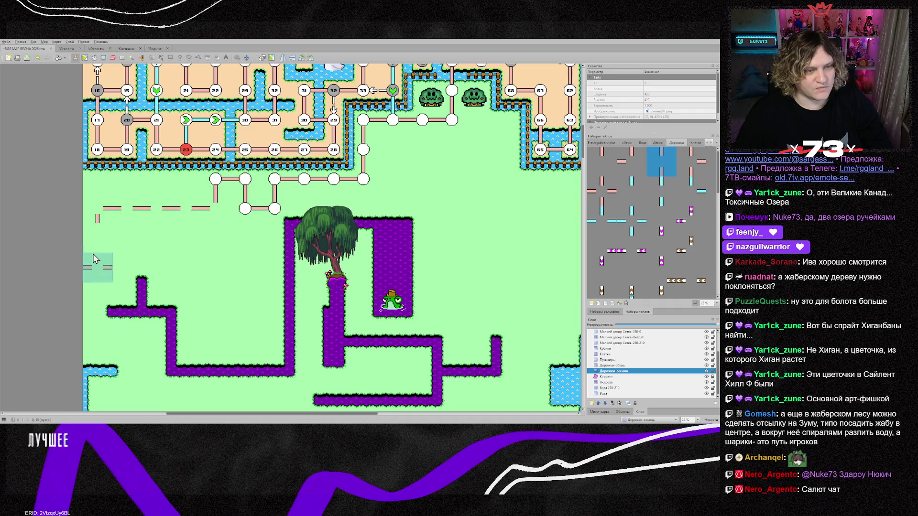
drag(97, 237, 97, 268)
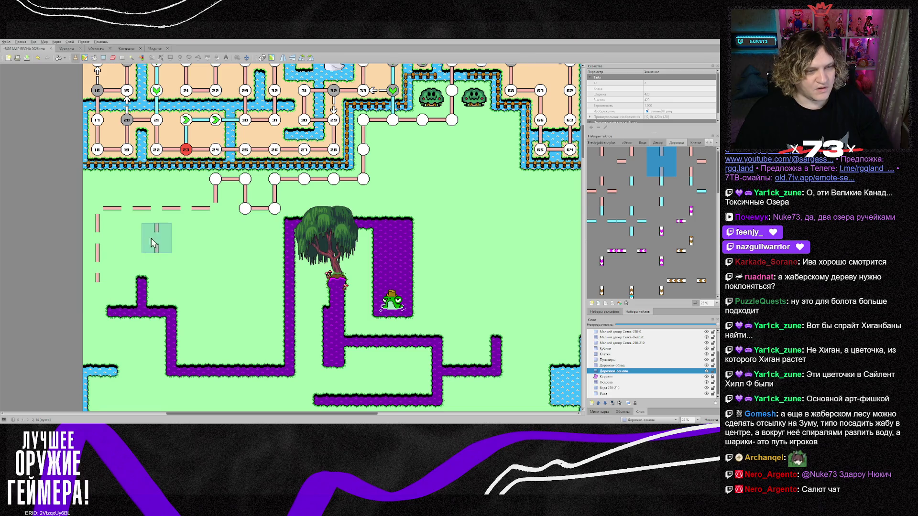
right_click(109, 209)
click(106, 290)
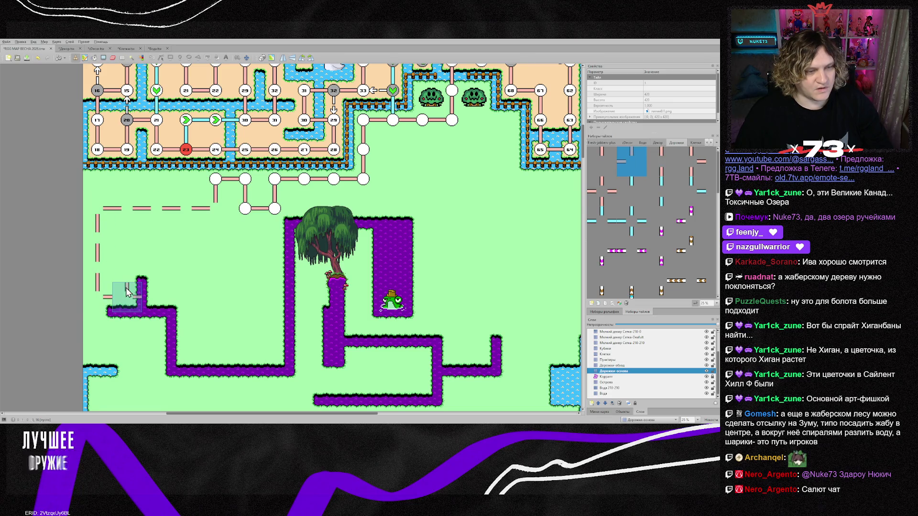
right_click(129, 209)
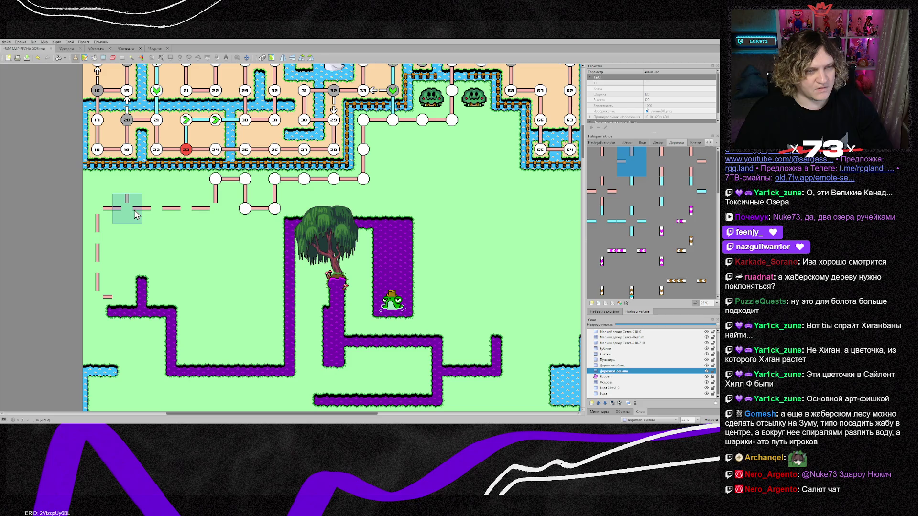
click(135, 297)
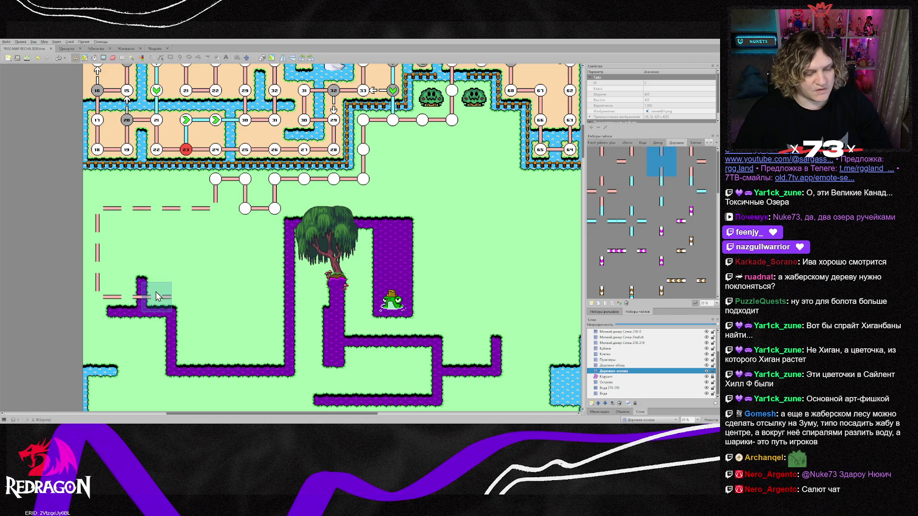
Add dashes below the path bend and along the bottom row at the water's edge.
scroll(156, 291, down, 2)
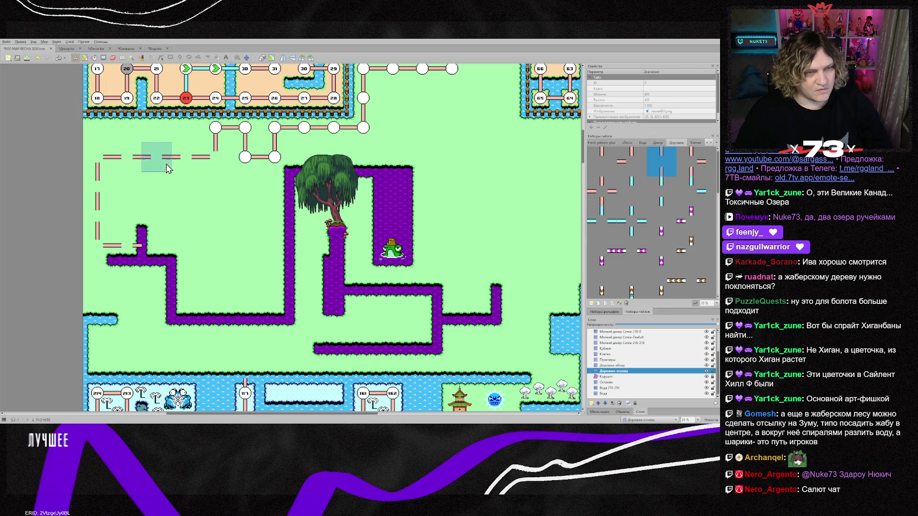
right_click(127, 158)
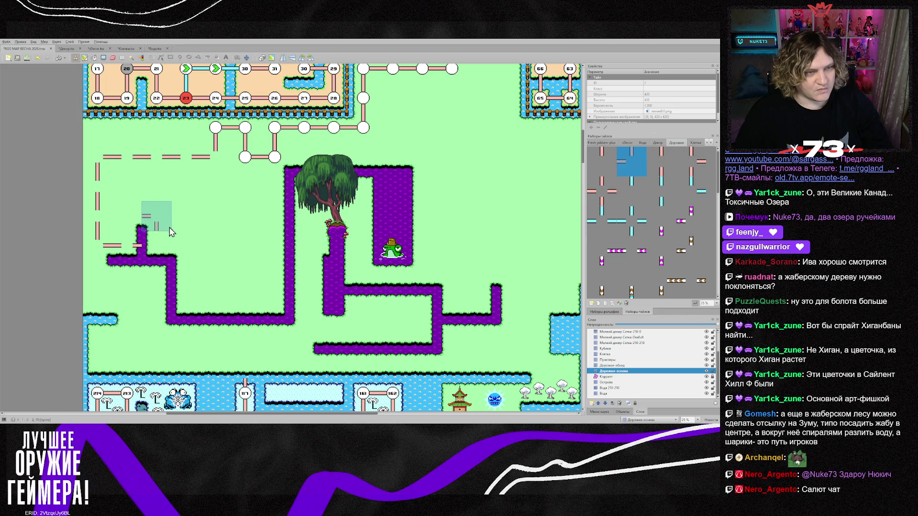
right_click(156, 191)
click(163, 278)
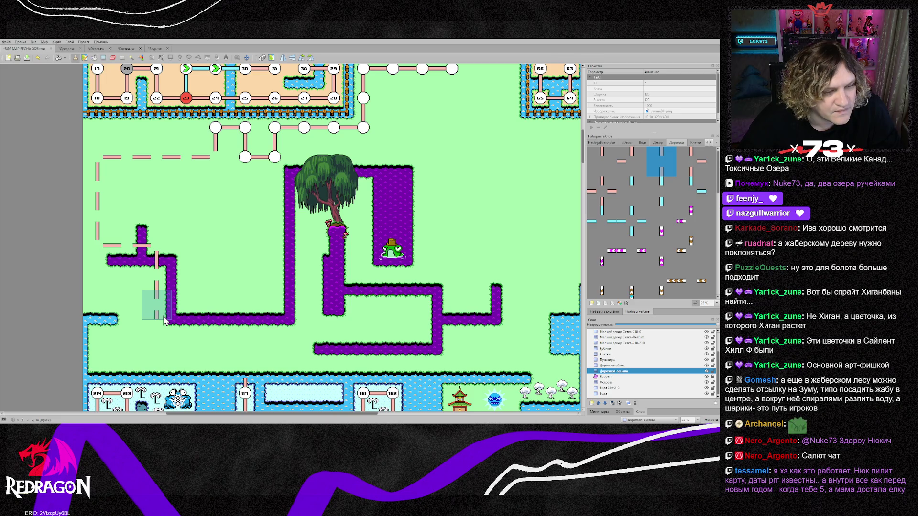
right_click(110, 158)
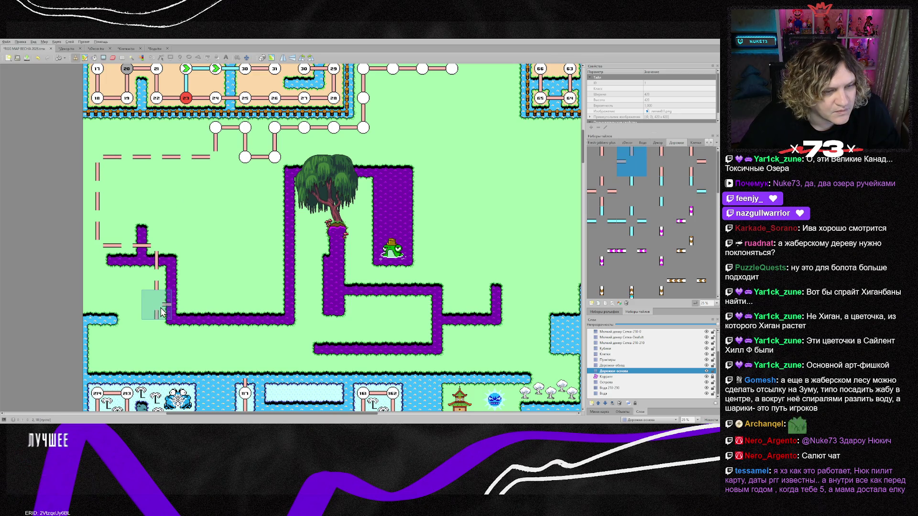
click(136, 305)
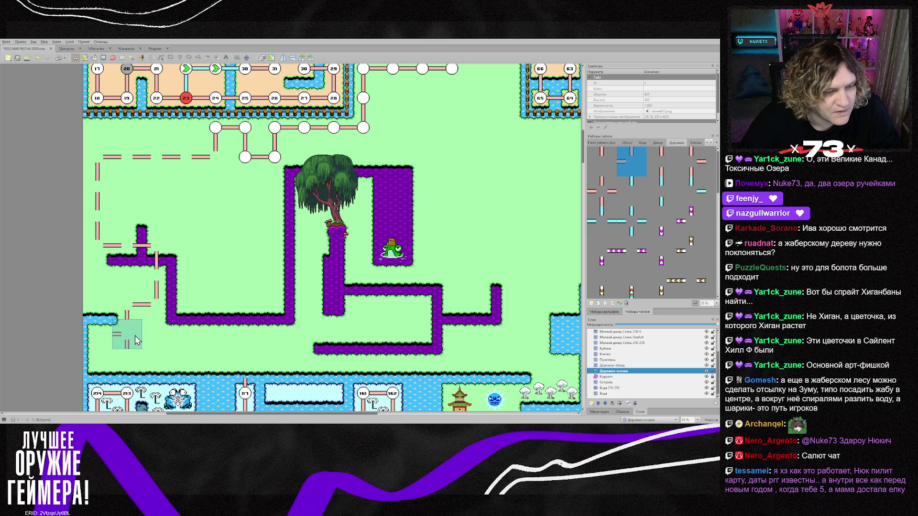
click(101, 348)
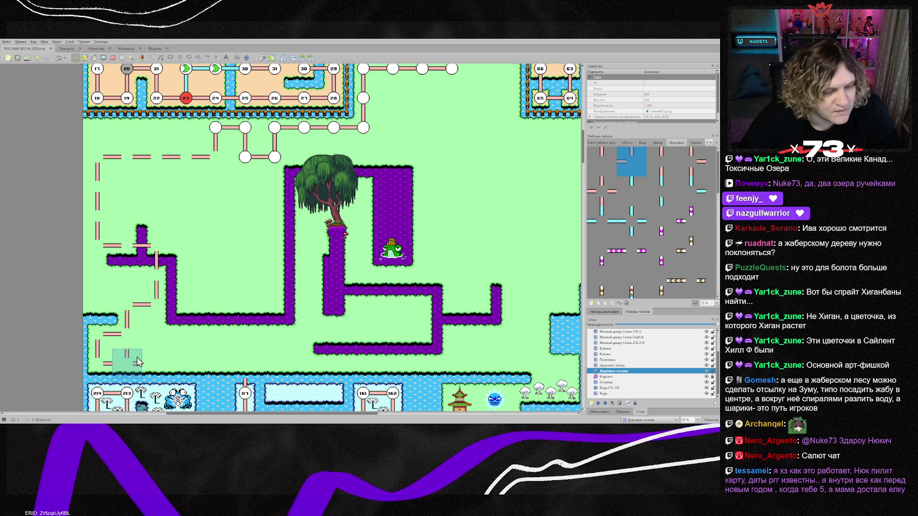
right_click(181, 162)
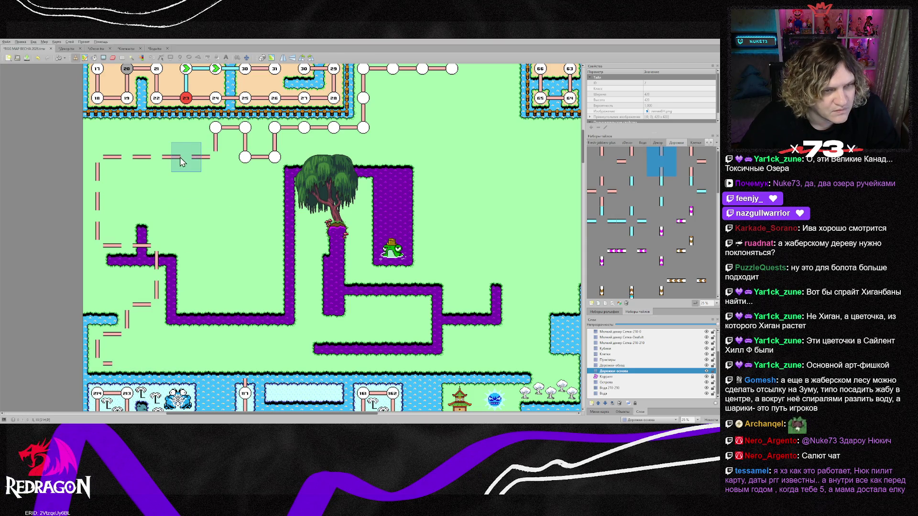
drag(127, 365, 182, 366)
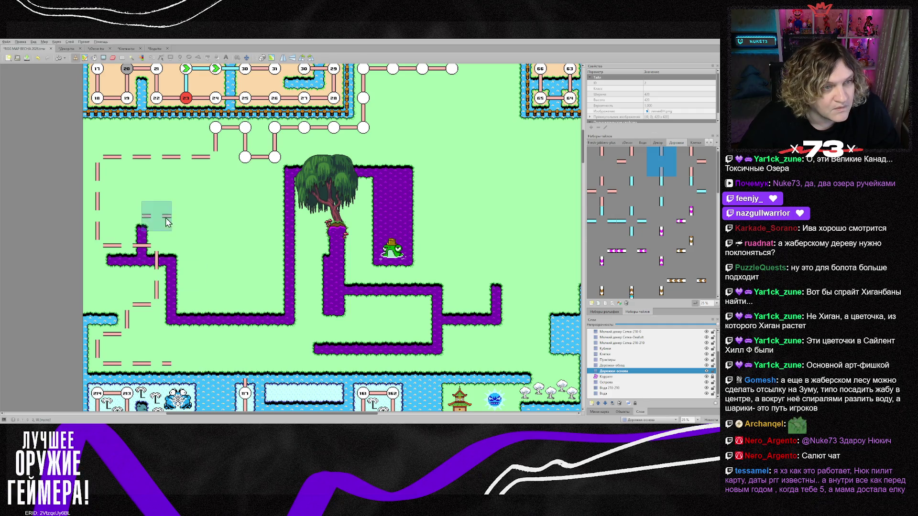
right_click(194, 360)
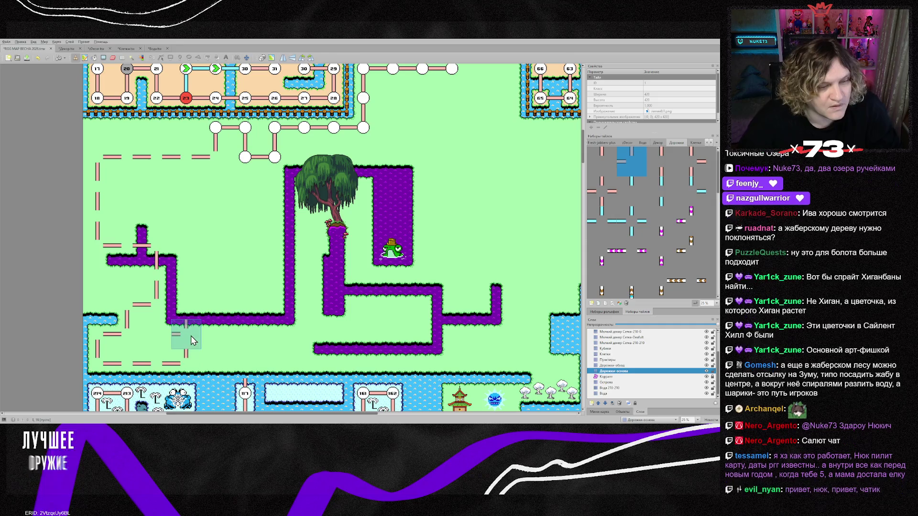
scroll(258, 316, up, 2)
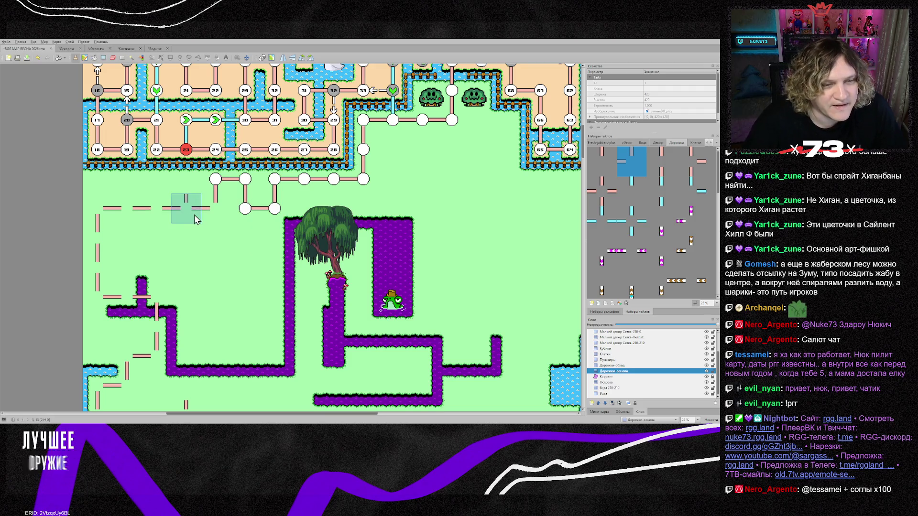
Erase the straight dashed path tiles from the swamp's left side.
mouse_move(194, 221)
mouse_down()
mouse_move(134, 217)
mouse_move(101, 275)
mouse_move(155, 301)
mouse_move(127, 370)
mouse_up()
scroll(153, 359, down, 3)
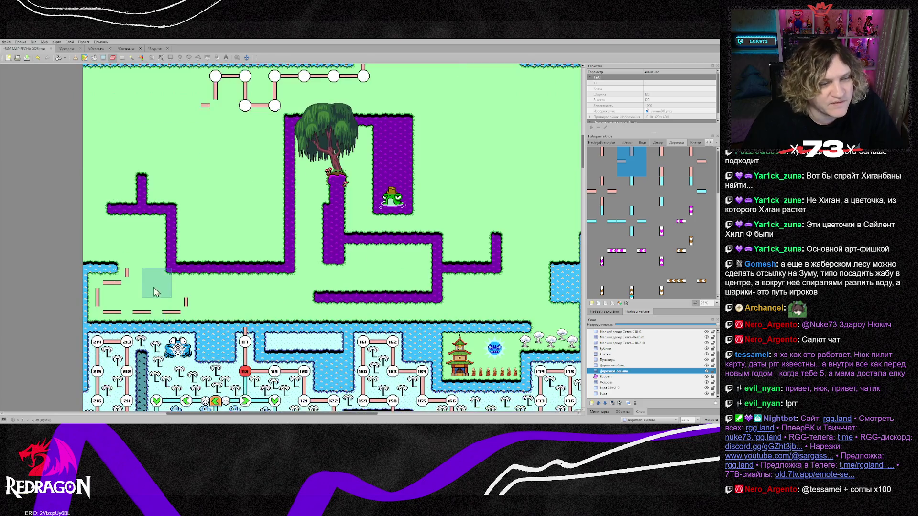
mouse_move(144, 287)
mouse_down()
mouse_move(103, 287)
mouse_move(154, 310)
mouse_up()
scroll(244, 258, up, 3)
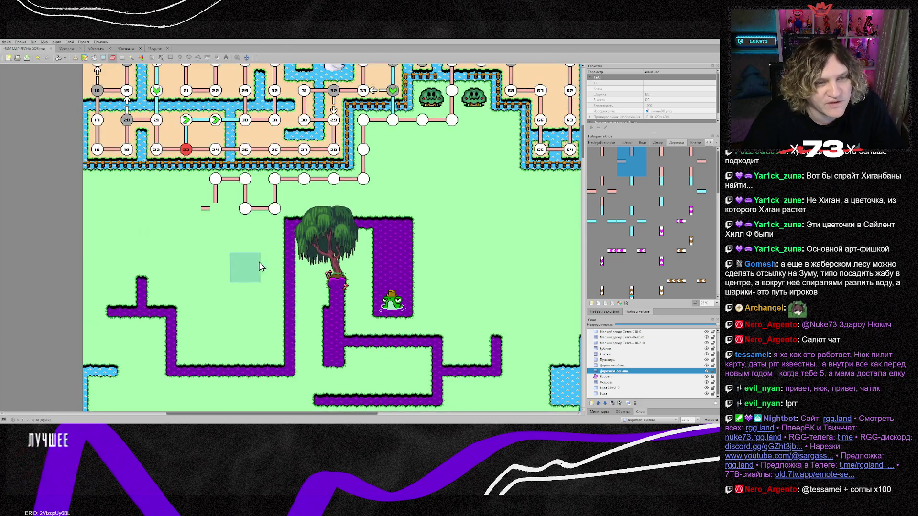
click(628, 372)
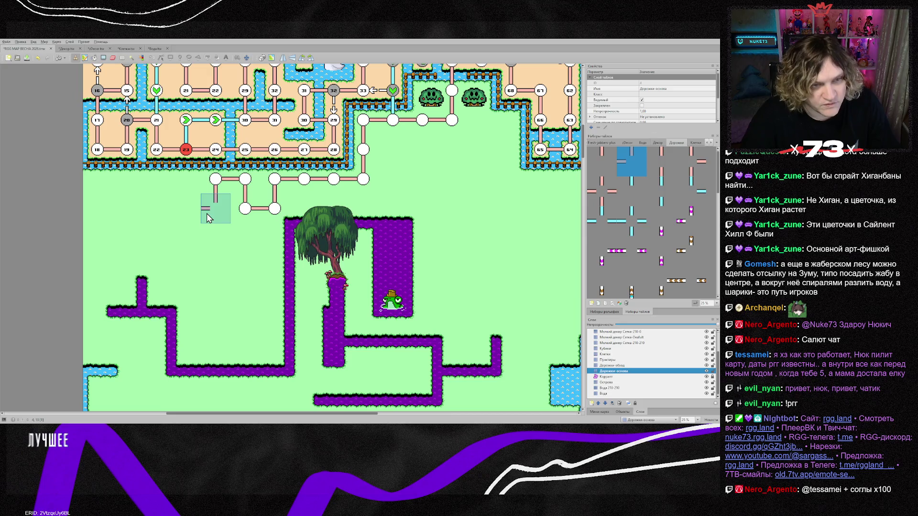
Start a zigzag of dash corner pieces heading down-left, rotating the stamp with Z.
key(b)
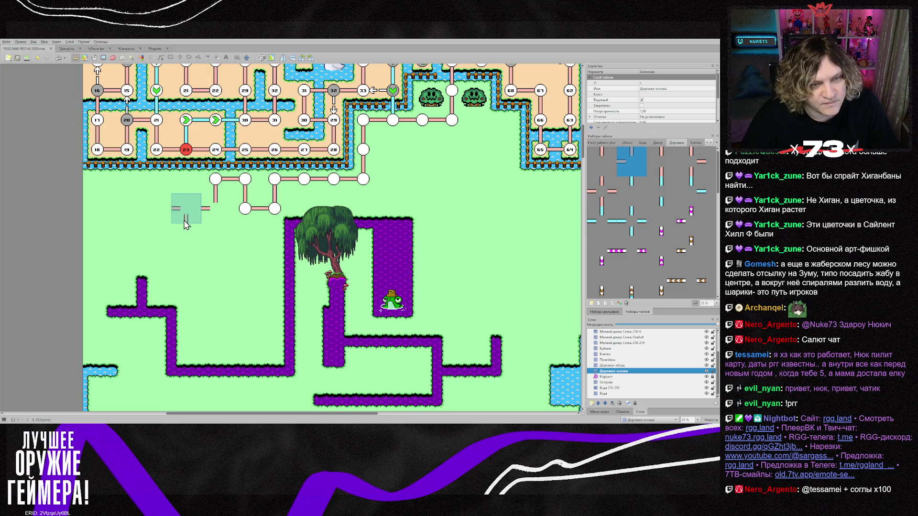
key(z)
click(186, 221)
click(175, 239)
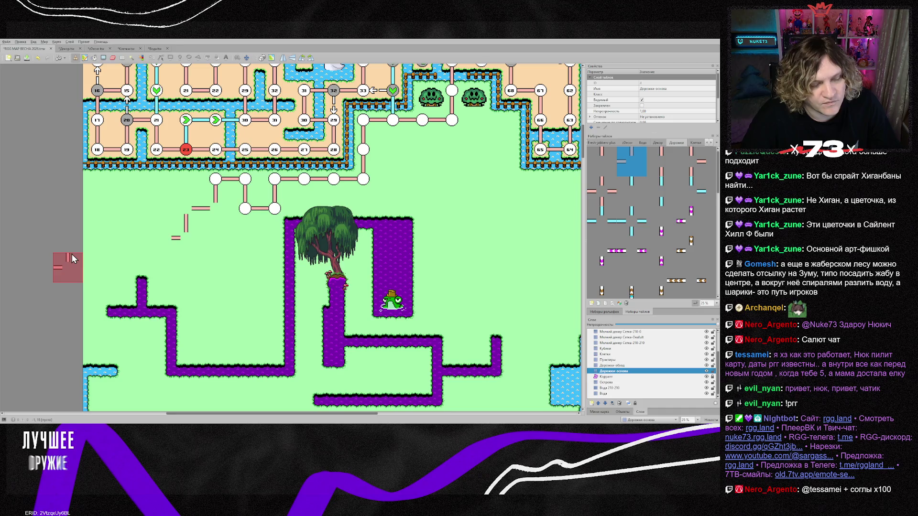
key(z)
click(156, 243)
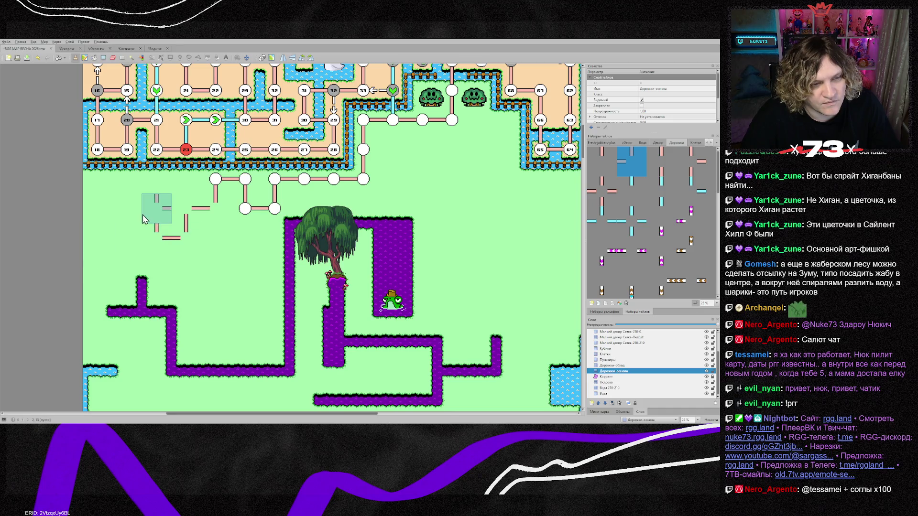
key(z)
key(z)
click(150, 221)
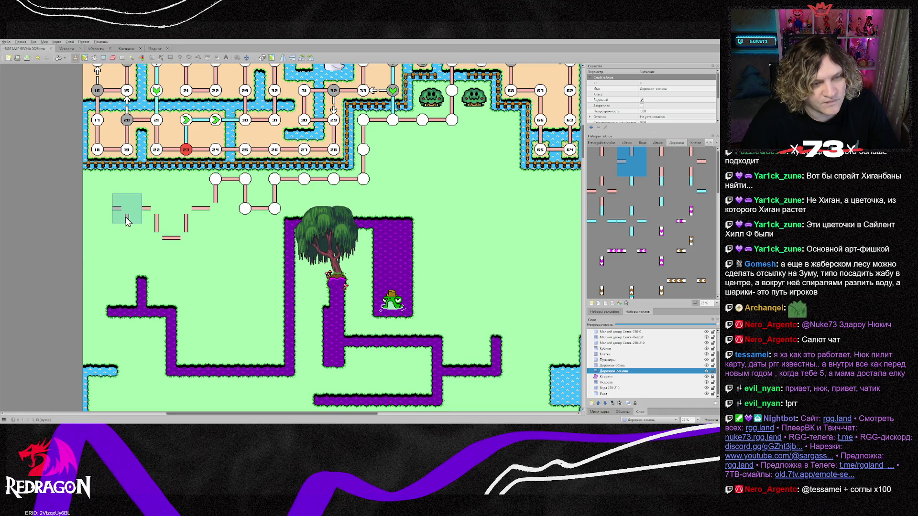
click(126, 221)
Continue the zigzag down the left side with rotated corners, vertical and horizontal dashes.
key(z)
key(z)
click(125, 241)
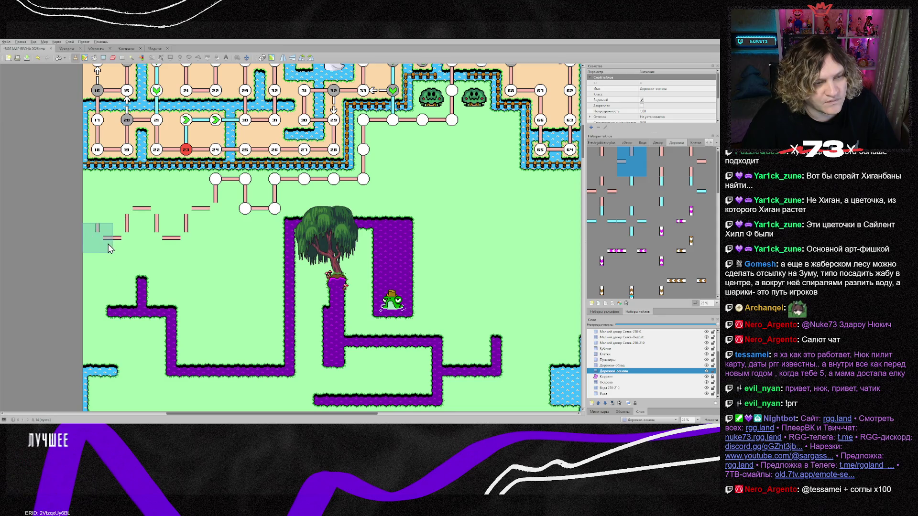
key(z)
key(z)
click(108, 246)
key(z)
click(102, 272)
key(z)
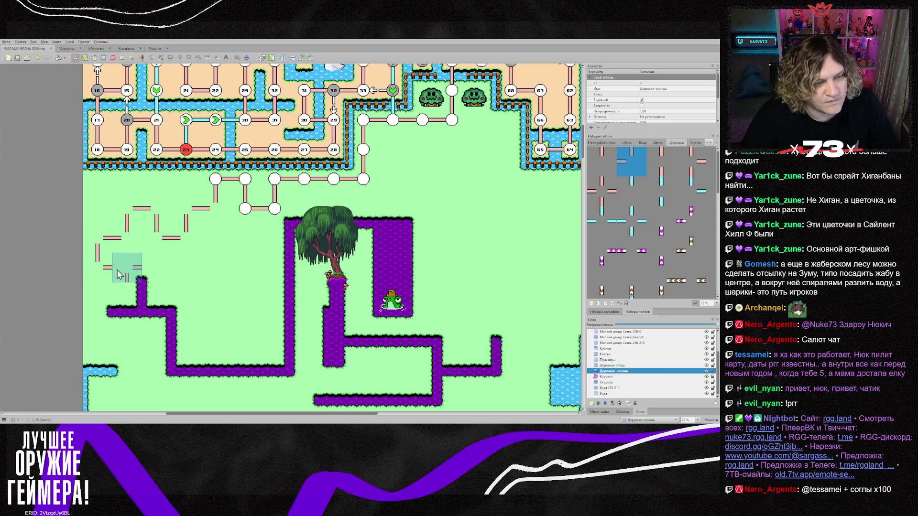
click(118, 274)
key(z)
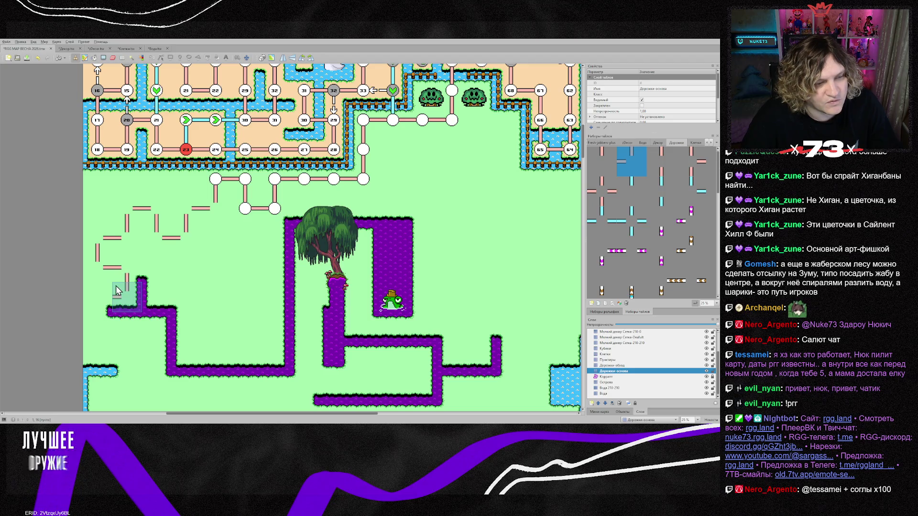
click(116, 285)
key(z)
click(99, 325)
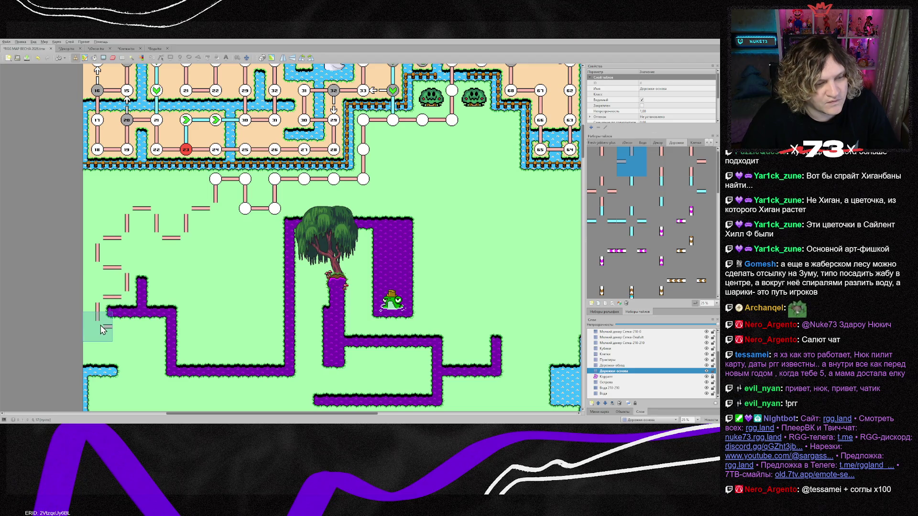
Finish the spiral with dashes over the purple path corner, flipping pieces with X.
key(z)
click(129, 335)
key(z)
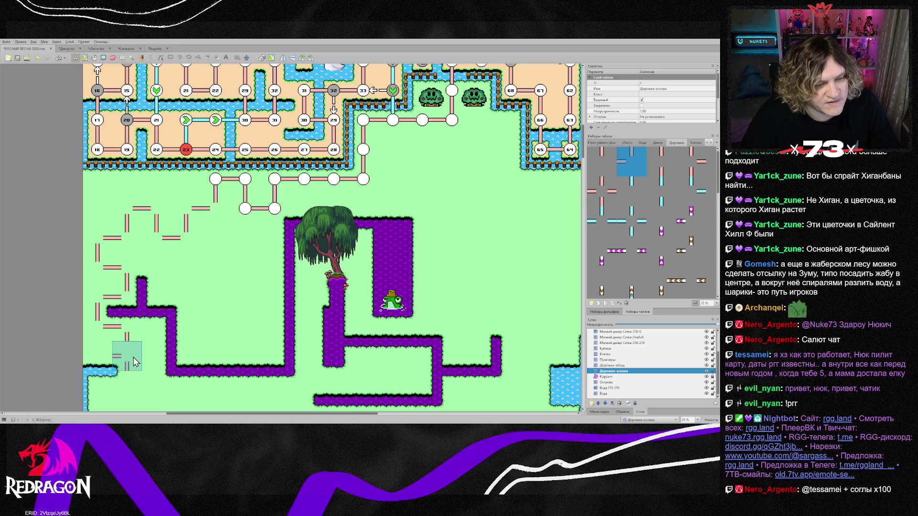
click(130, 353)
key(z)
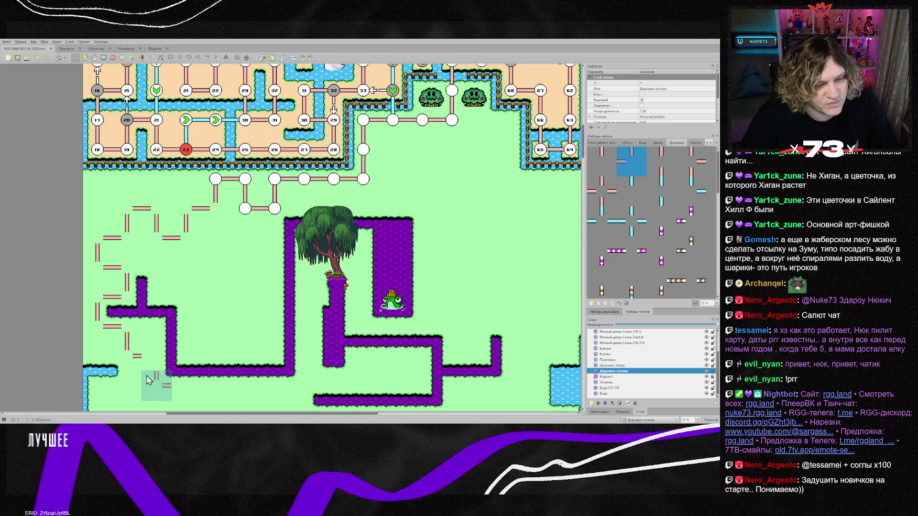
scroll(146, 378, down, 2)
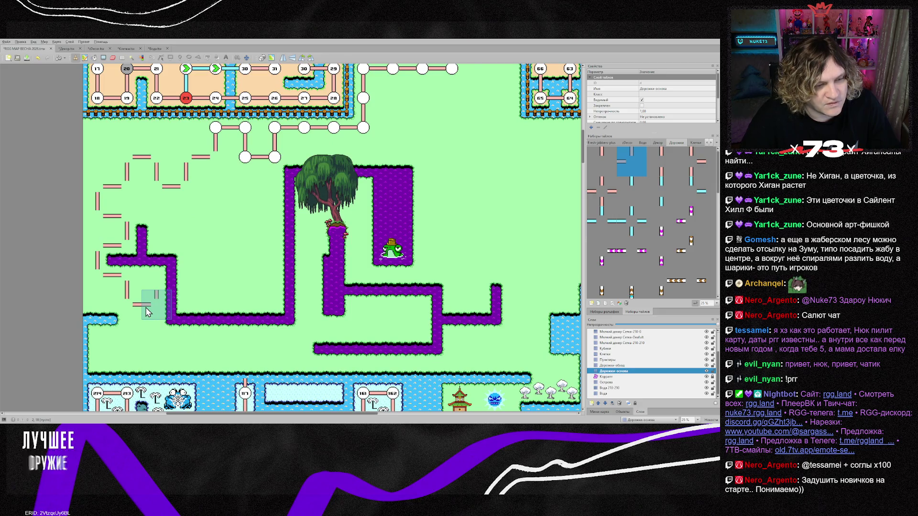
click(159, 282)
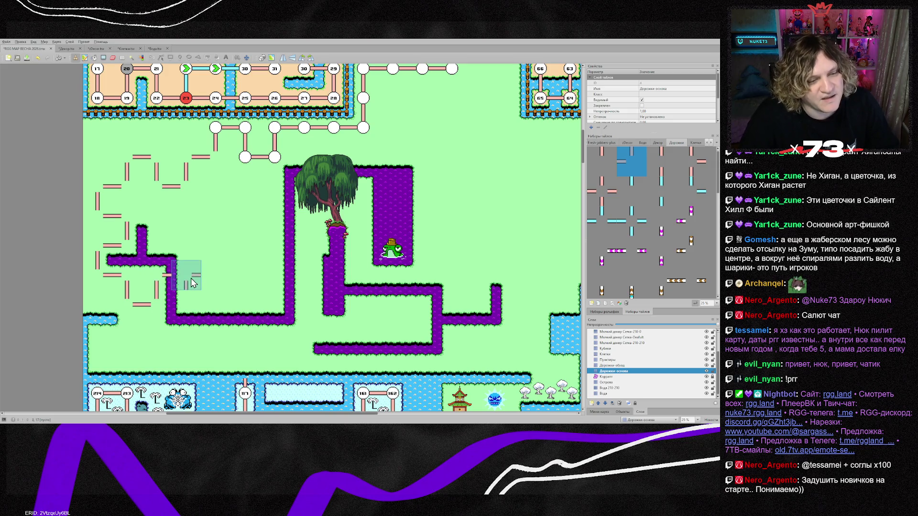
key(x)
click(177, 245)
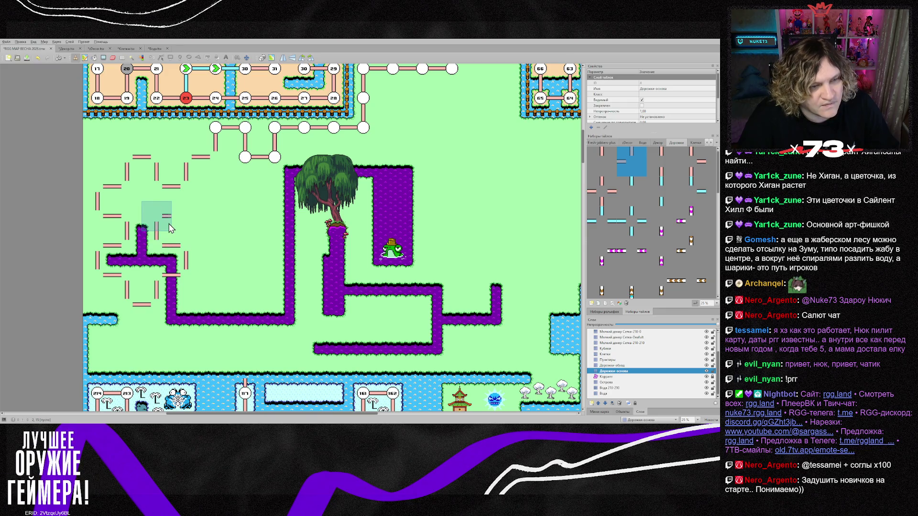
key(x)
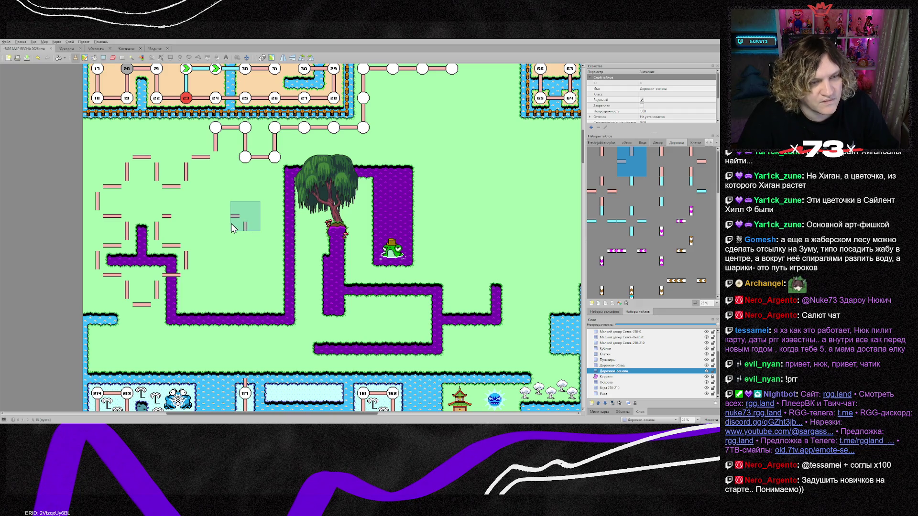
click(206, 234)
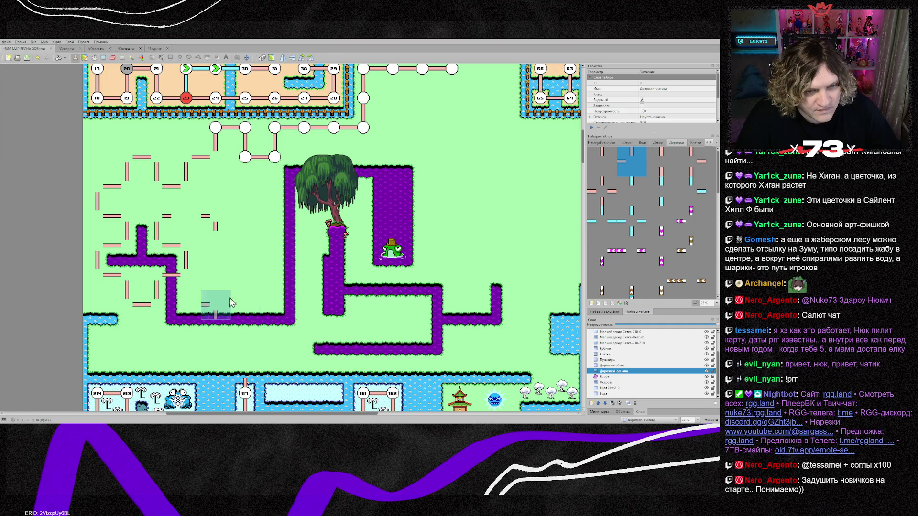
Erase stray dash pieces around the loop and repaint the correct dashed tiles.
click(225, 235)
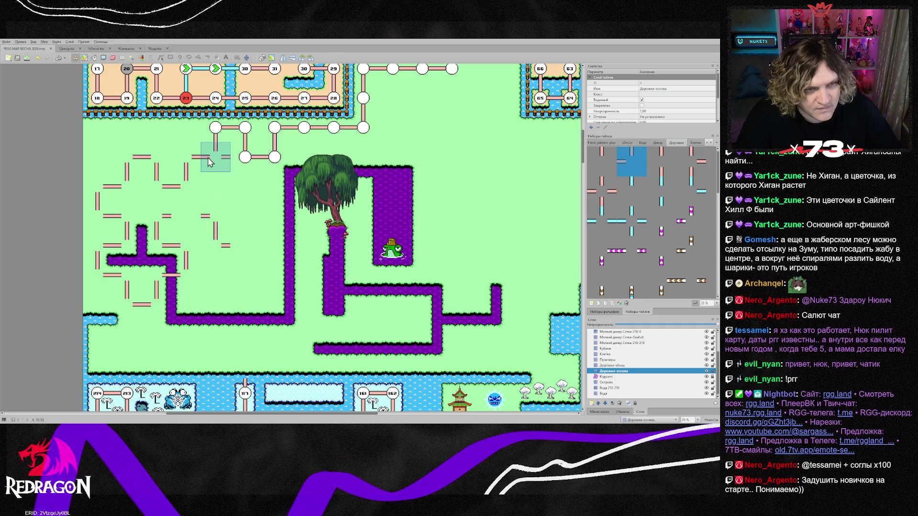
click(661, 161)
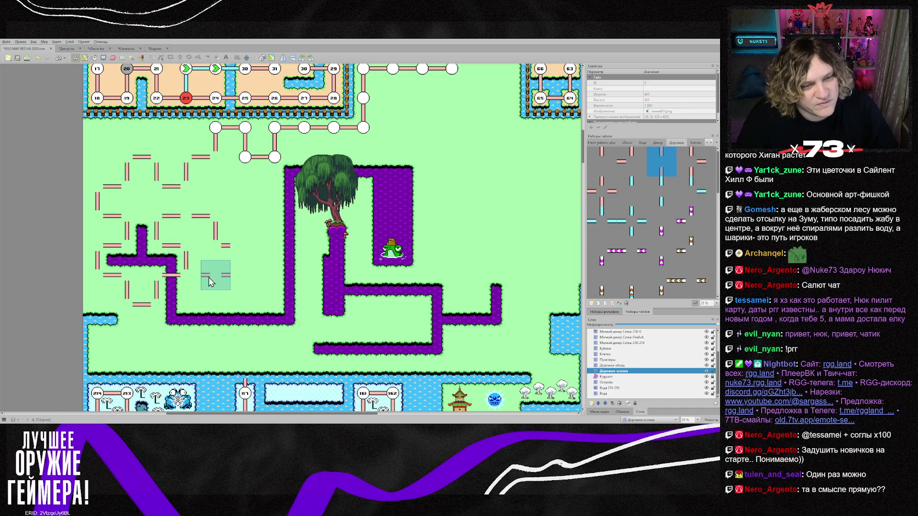
mouse_move(238, 246)
mouse_down()
mouse_move(215, 217)
mouse_move(159, 237)
mouse_up()
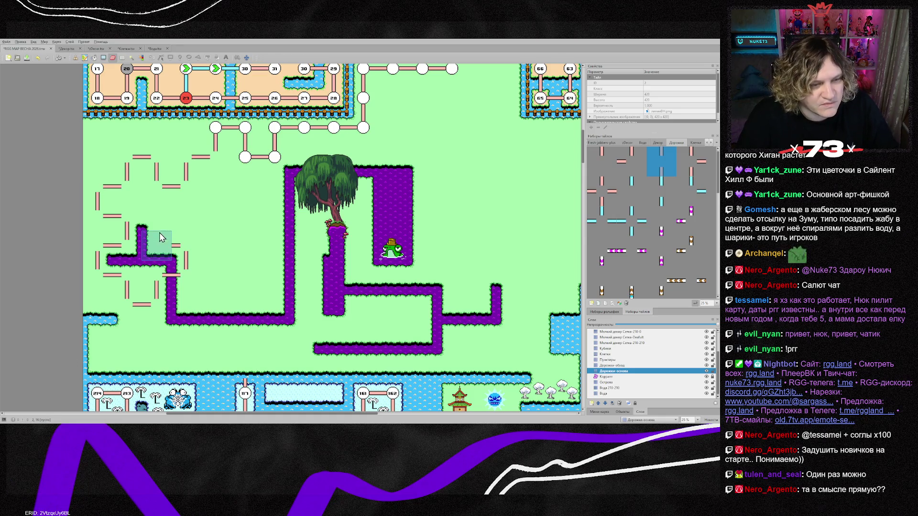
right_click(187, 252)
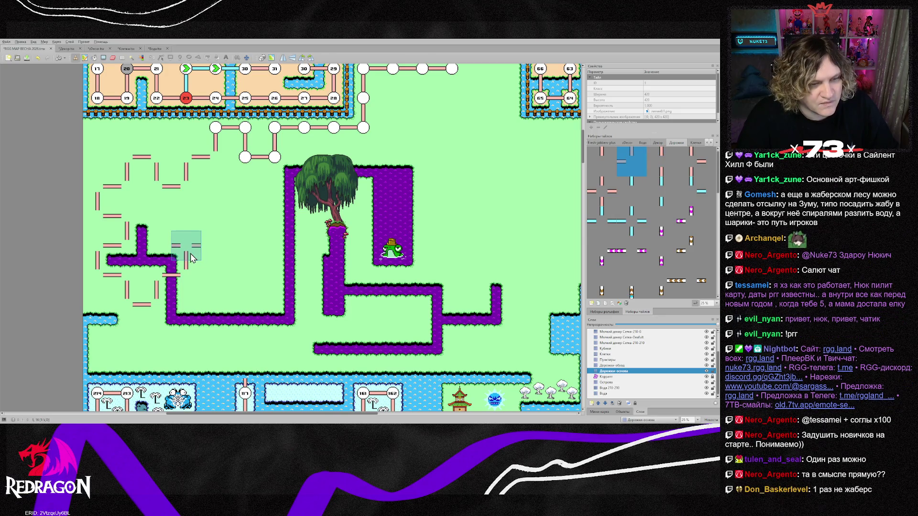
click(212, 218)
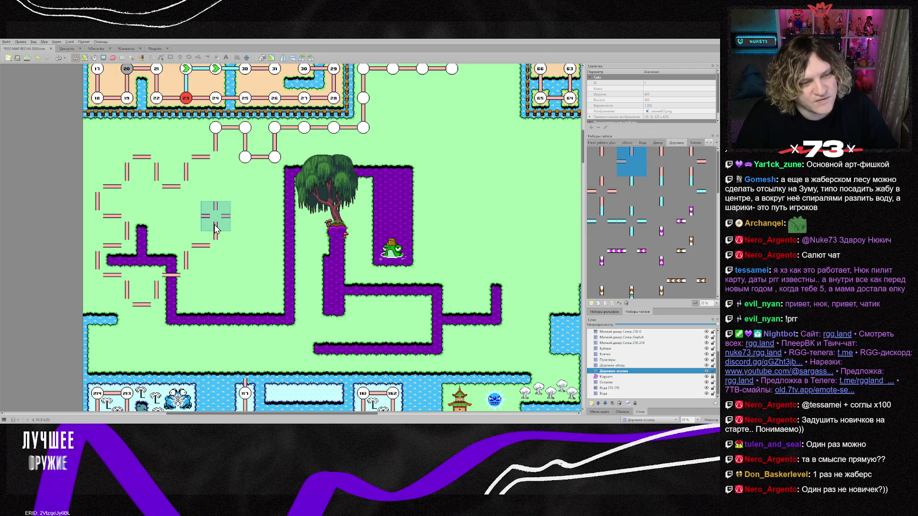
right_click(223, 233)
click(224, 233)
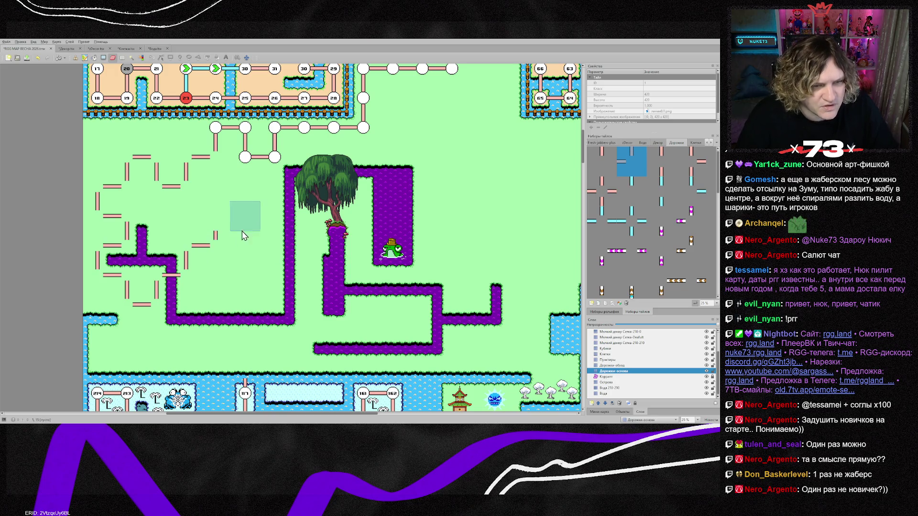
Paint dashed tiles from the loop rightward to the willow tree's trunk.
key(b)
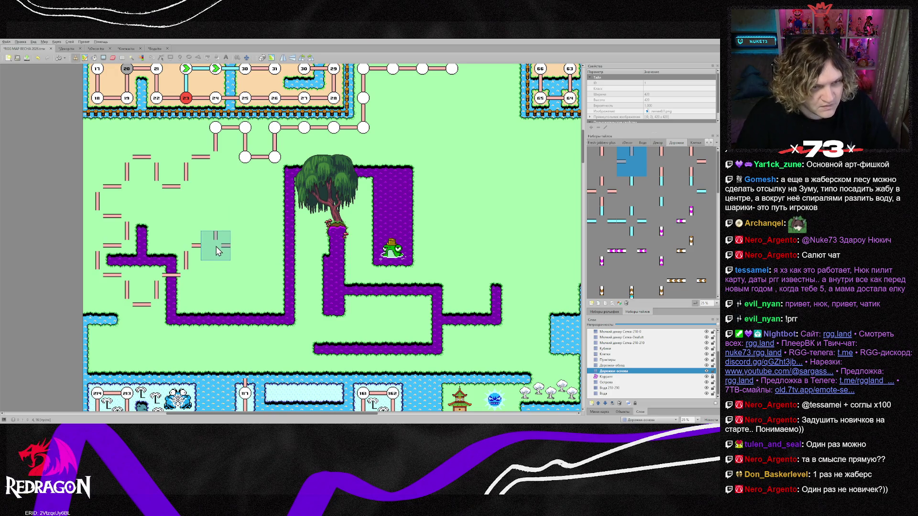
click(217, 246)
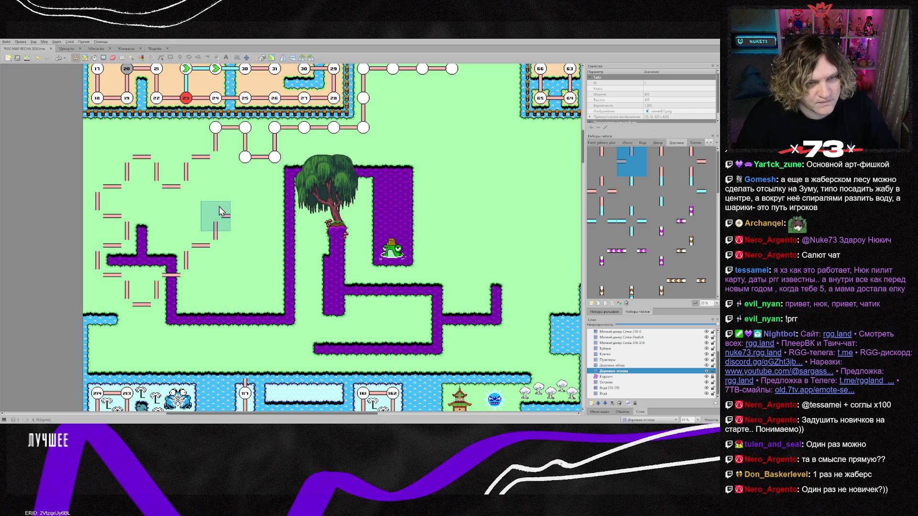
click(243, 221)
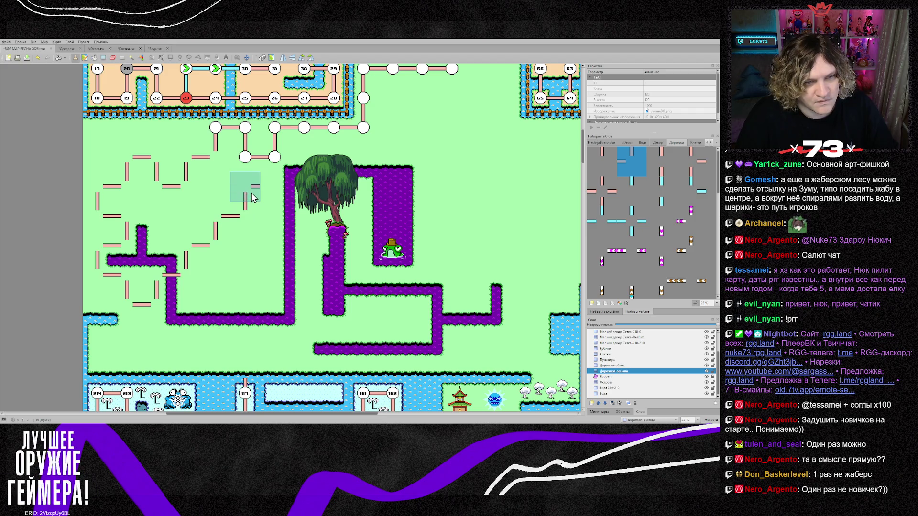
click(274, 201)
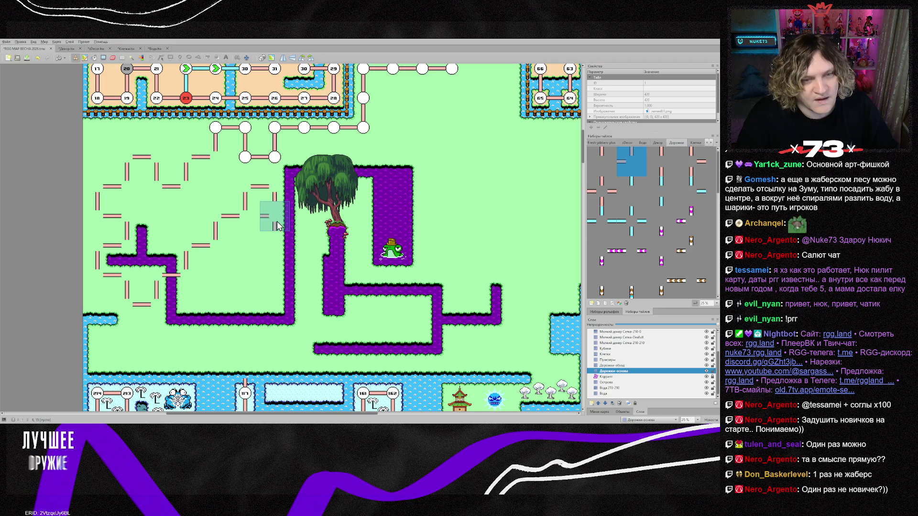
click(307, 225)
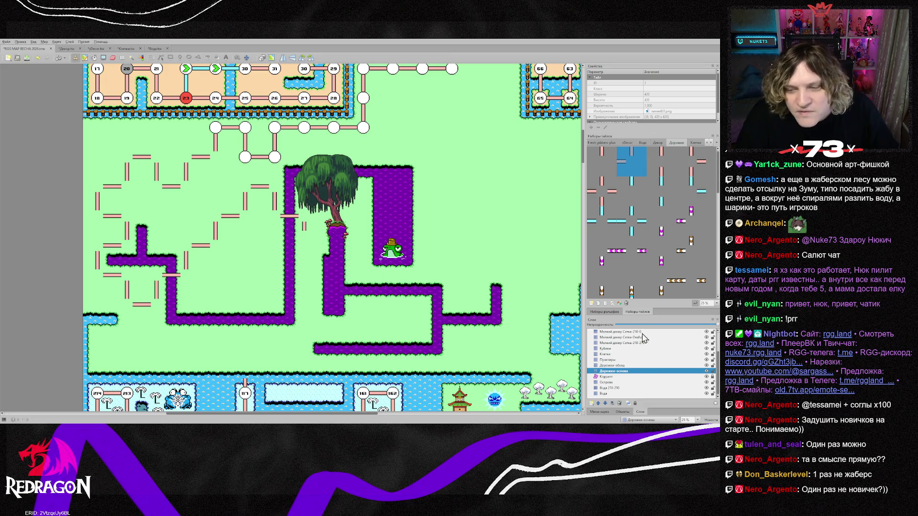
Stamp a white circle node beside the willow on the Клетки layer, then pick a path tile on Дорожки-основа.
click(605, 353)
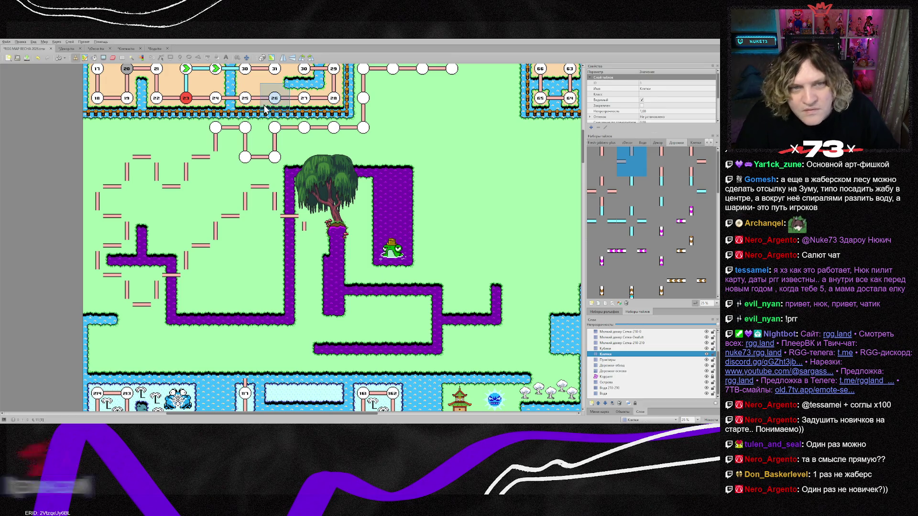
right_click(304, 127)
click(304, 216)
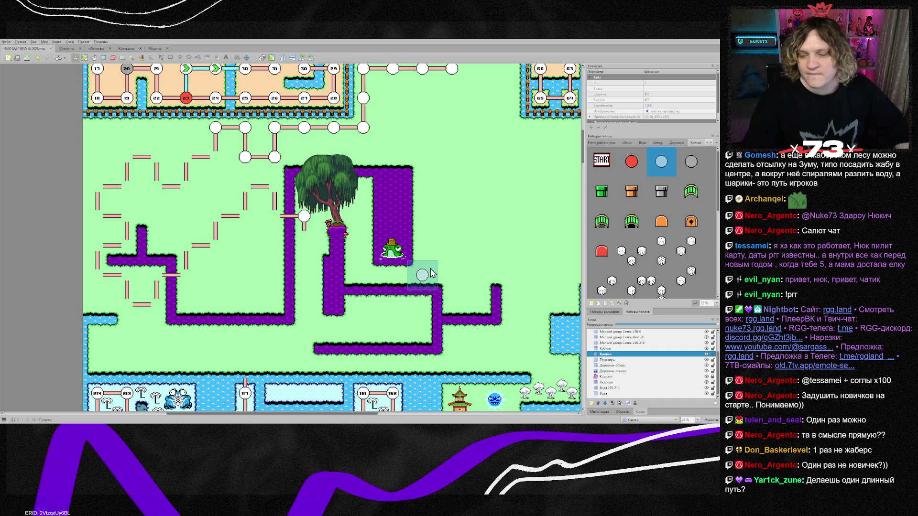
click(616, 371)
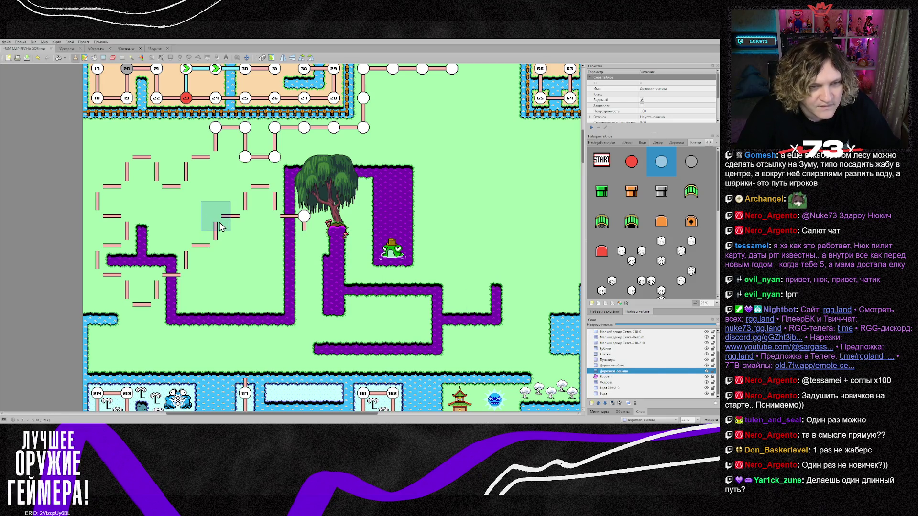
right_click(304, 225)
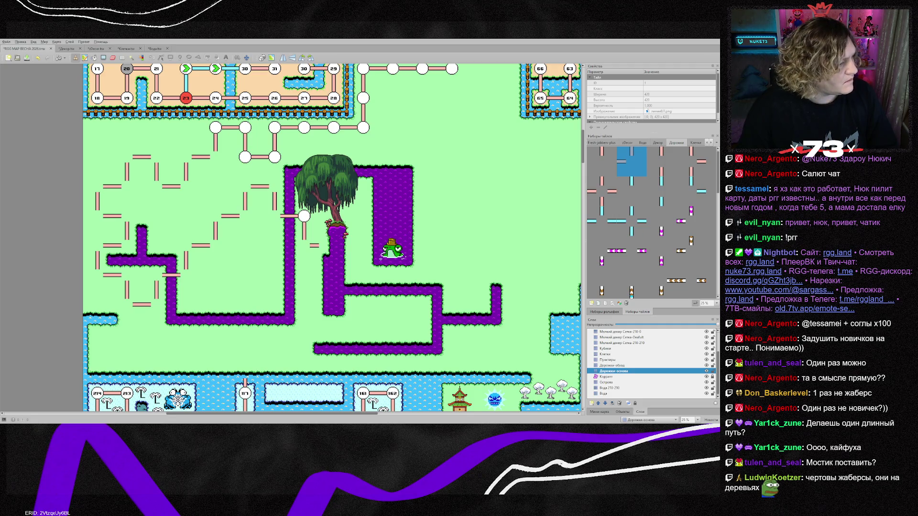
In Photoshop, copy the left pink bar, slide it right into the gap and merge it into one stripe.
key(alt+Tab)
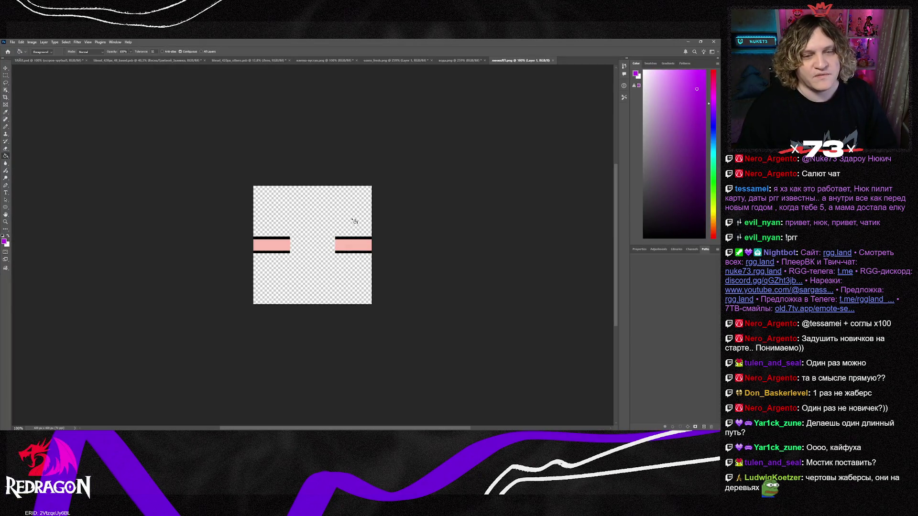
scroll(302, 241, up, 4)
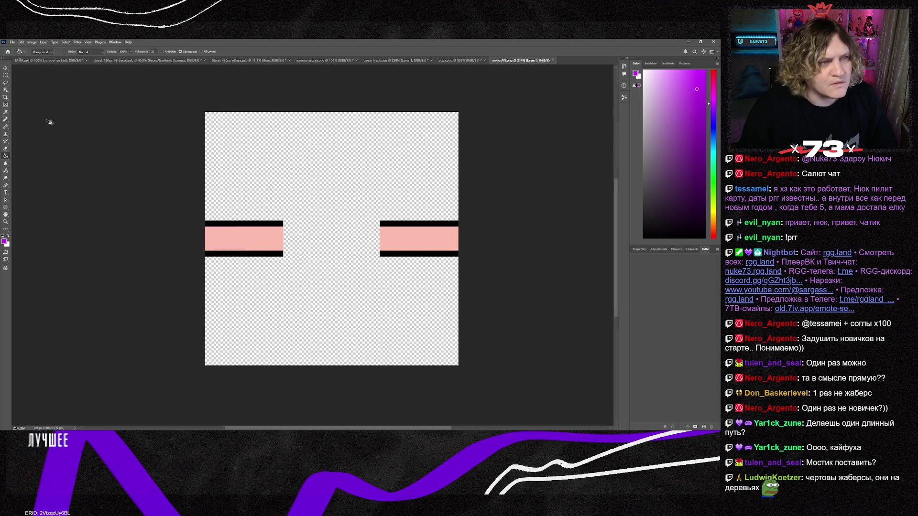
key(m)
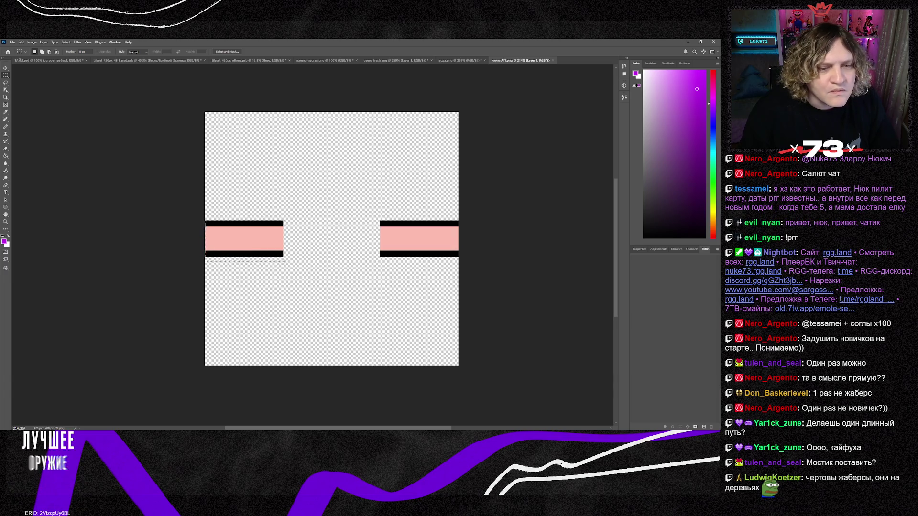
drag(244, 238, 244, 238)
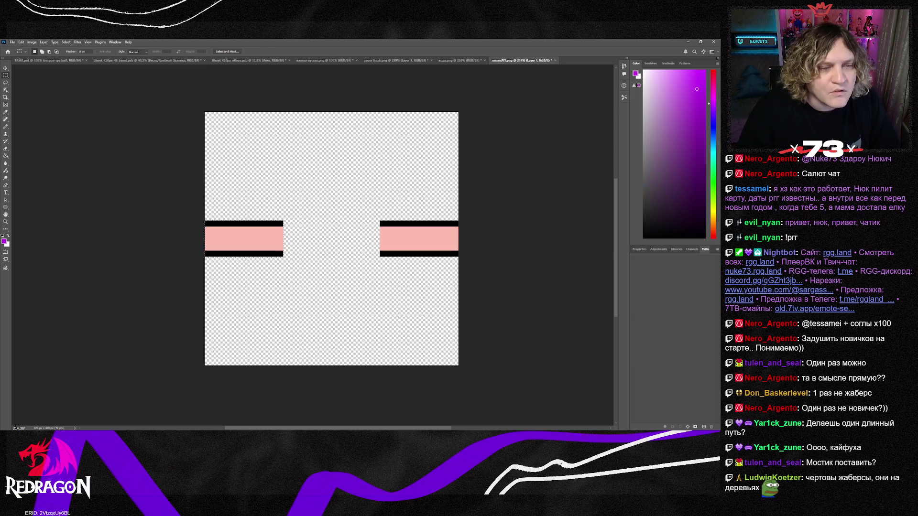
key(ctrl+j)
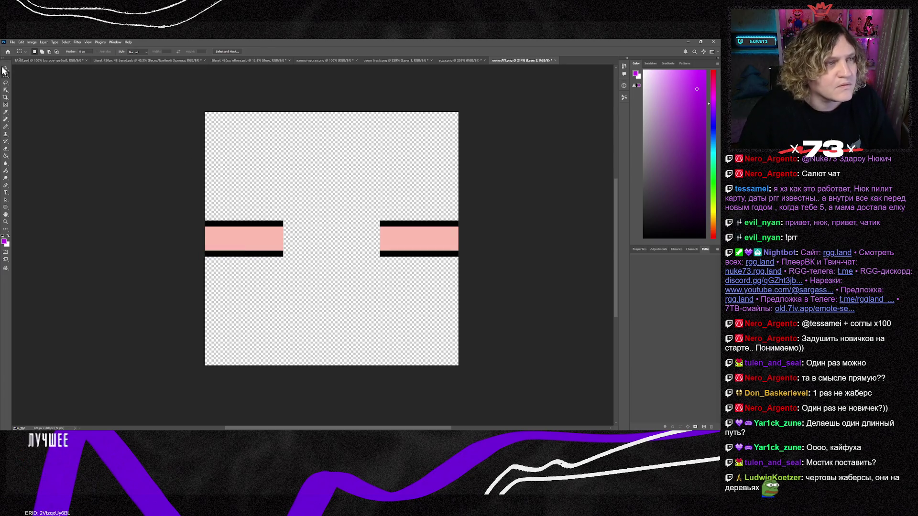
key(v)
drag(229, 240, 335, 246)
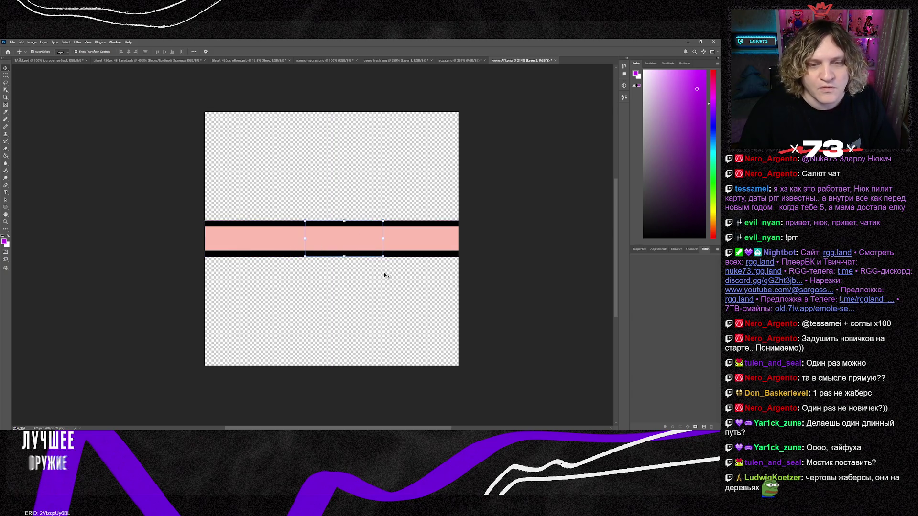
key(ctrl+e)
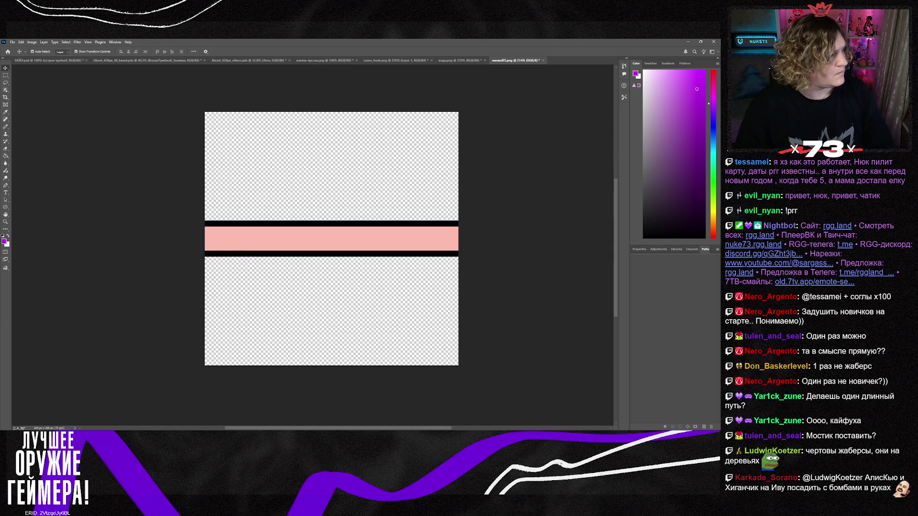
click(687, 42)
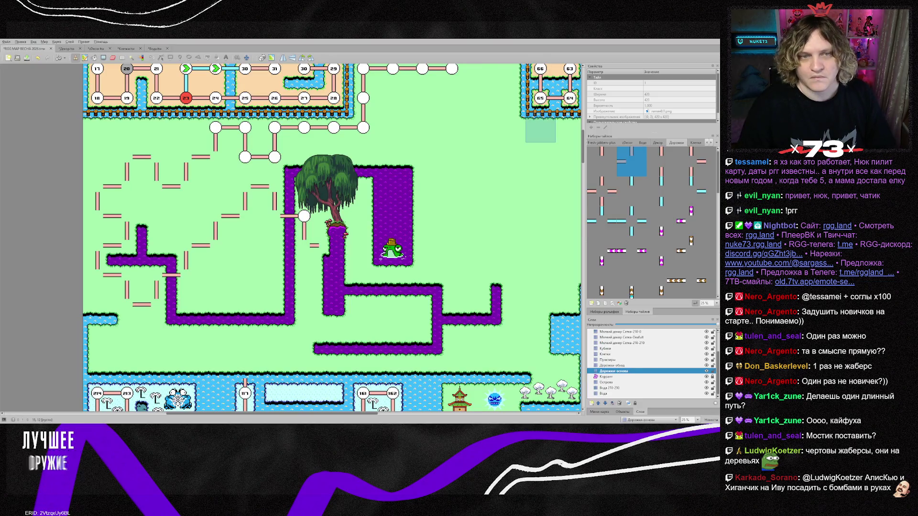
Check the refreshed Дорожки tileset, then pick its solid horizontal path tile for the RGG MAP ВЕСНА 2026 map.
click(613, 303)
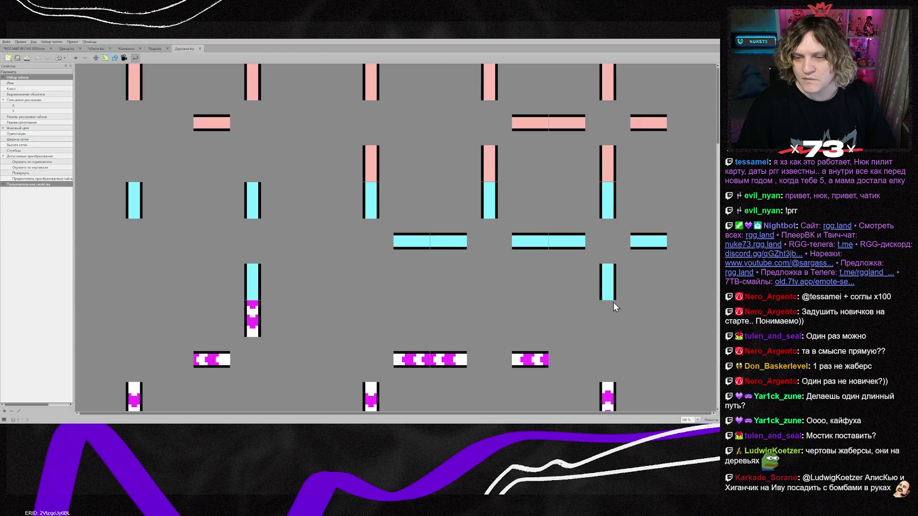
scroll(418, 261, down, 4)
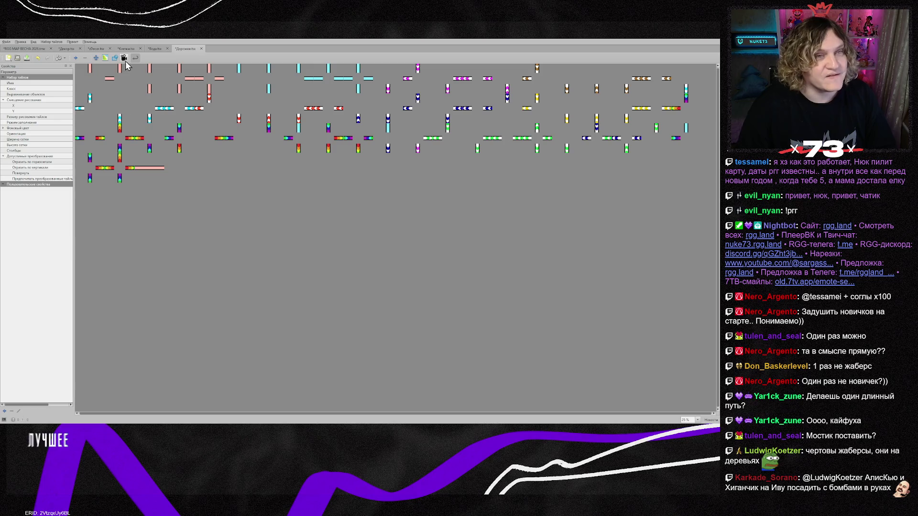
click(29, 48)
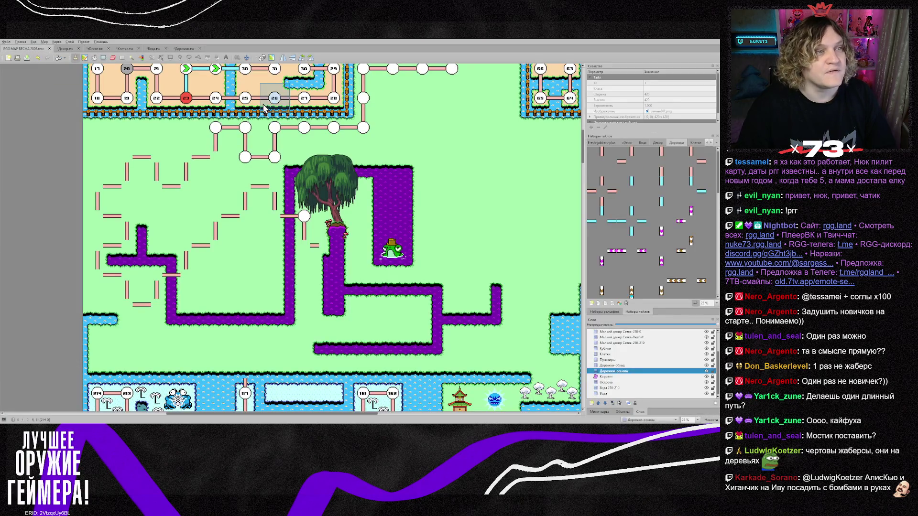
scroll(653, 254, down, 1)
scroll(653, 255, up, 1)
click(631, 283)
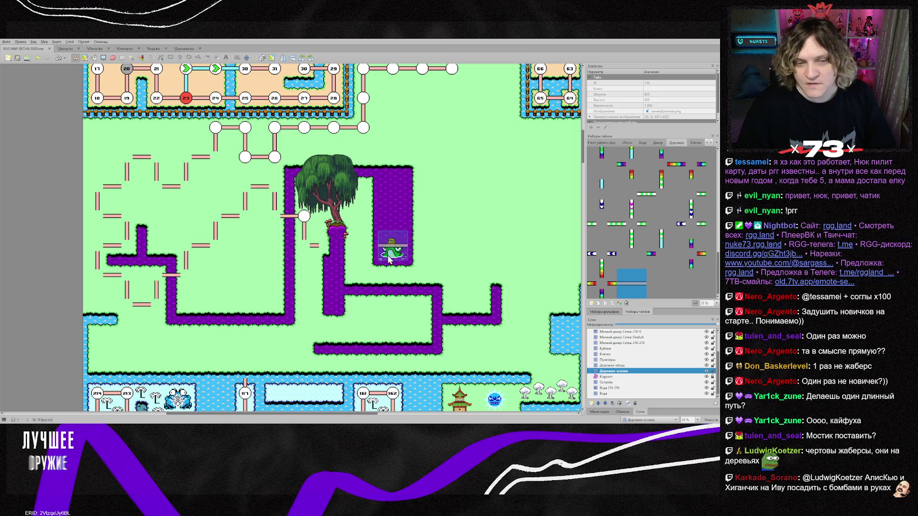
Stamp horizontal path pieces from the willow toward the frog and along the lower purple path.
click(334, 245)
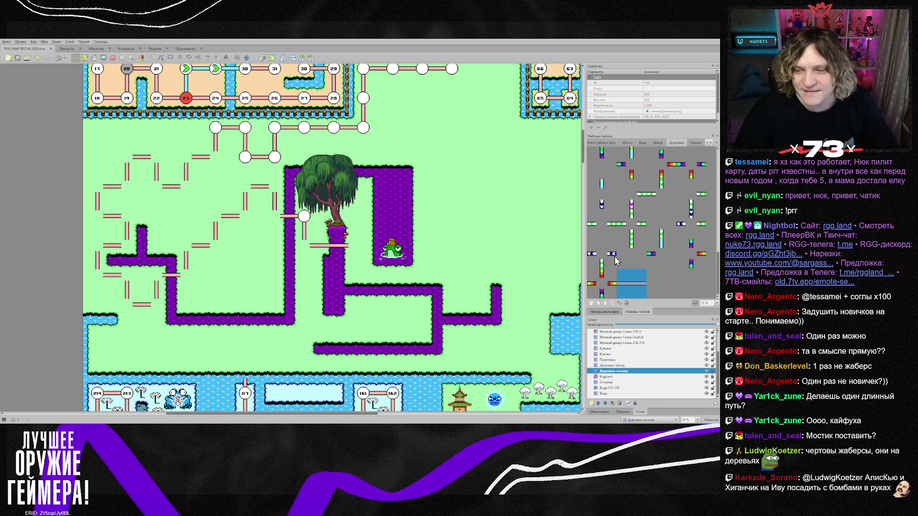
click(363, 246)
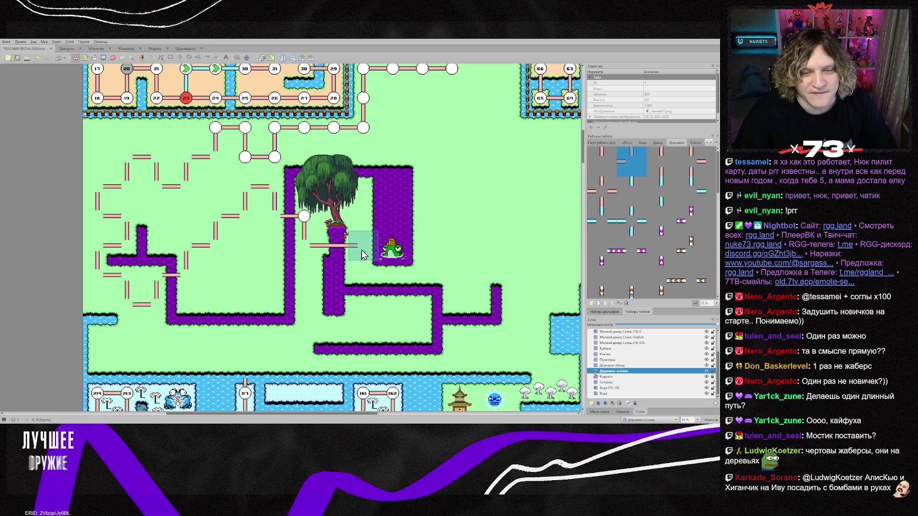
click(402, 300)
click(421, 308)
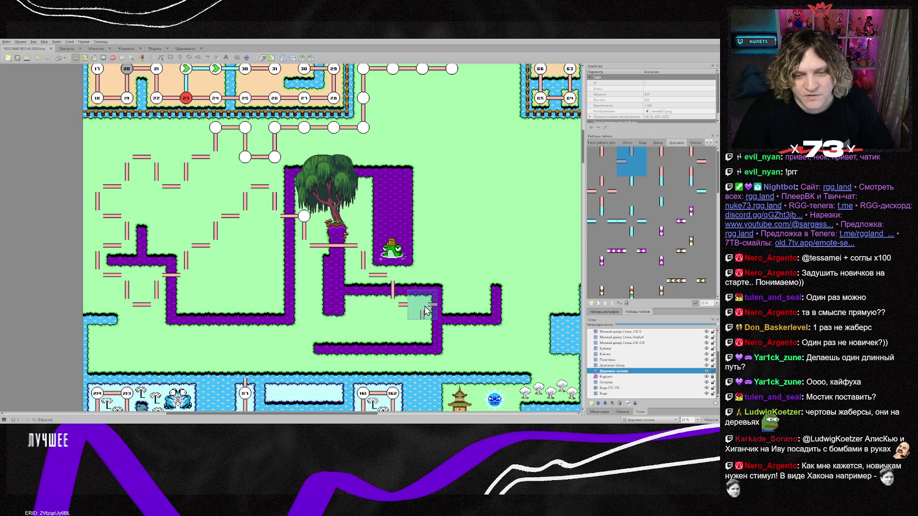
click(450, 276)
Continue the dashed path upward along the swamp's right side, flipping one piece vertically.
click(442, 247)
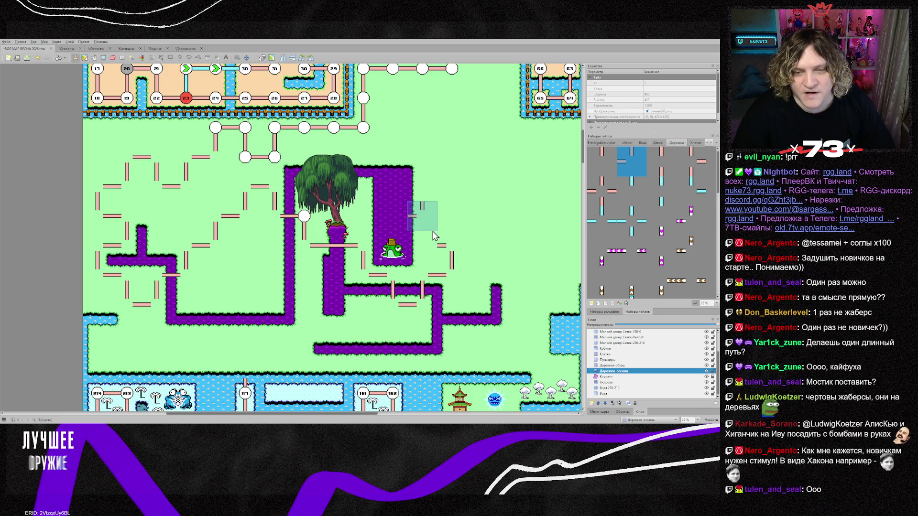
click(449, 221)
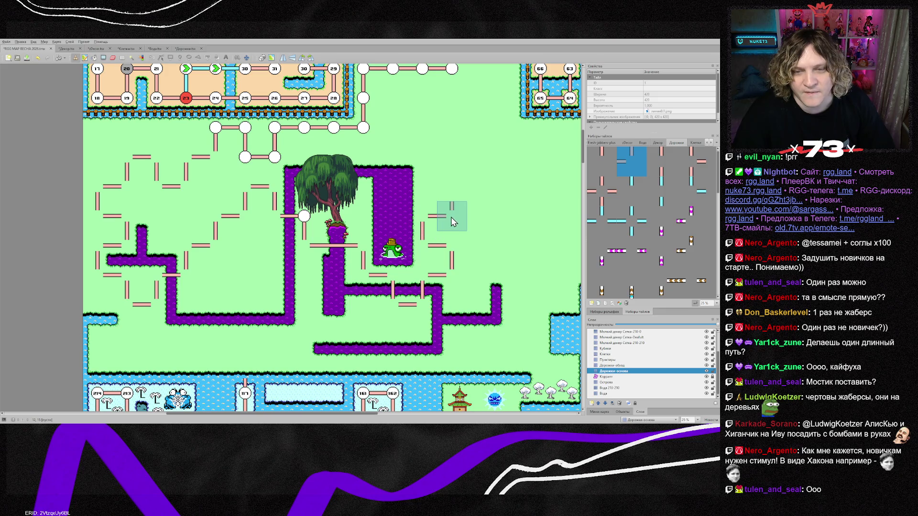
click(432, 193)
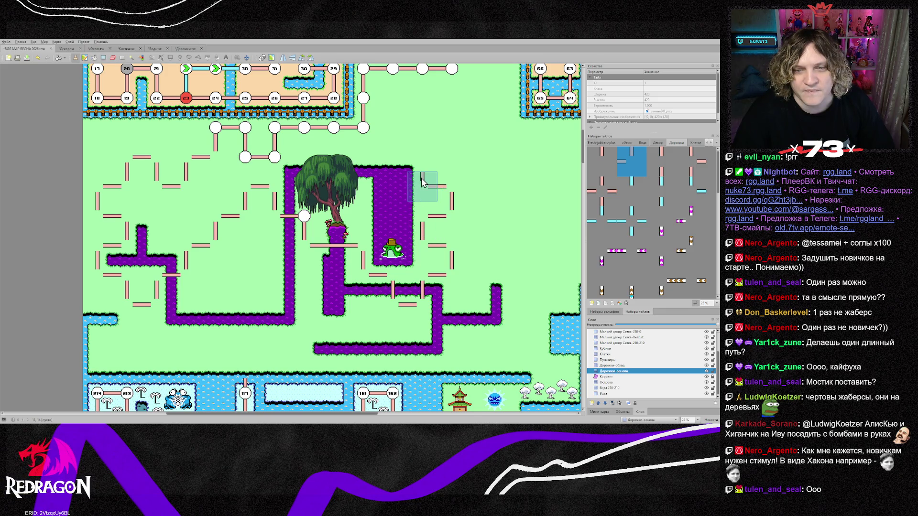
click(429, 164)
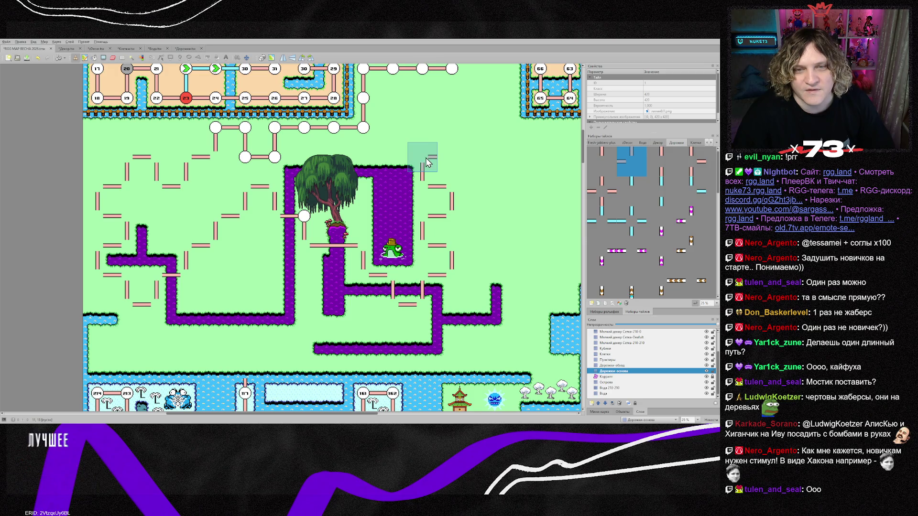
key(z)
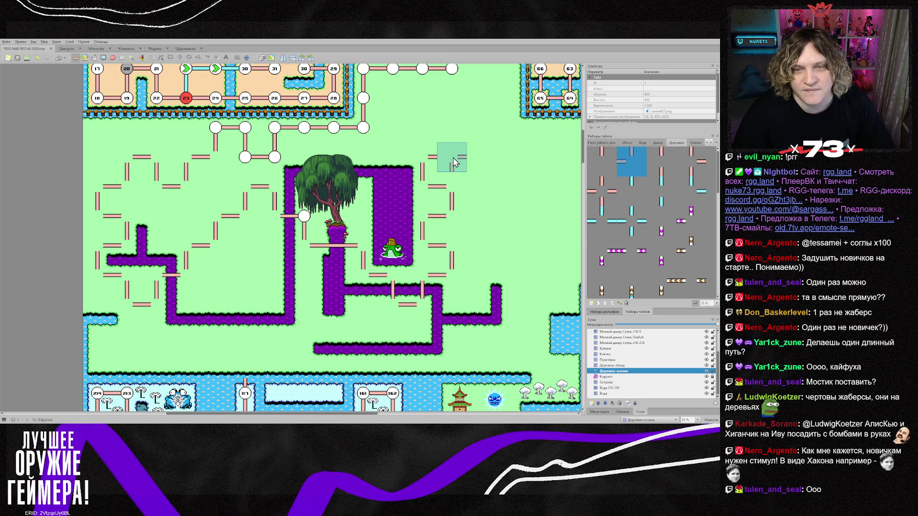
click(452, 157)
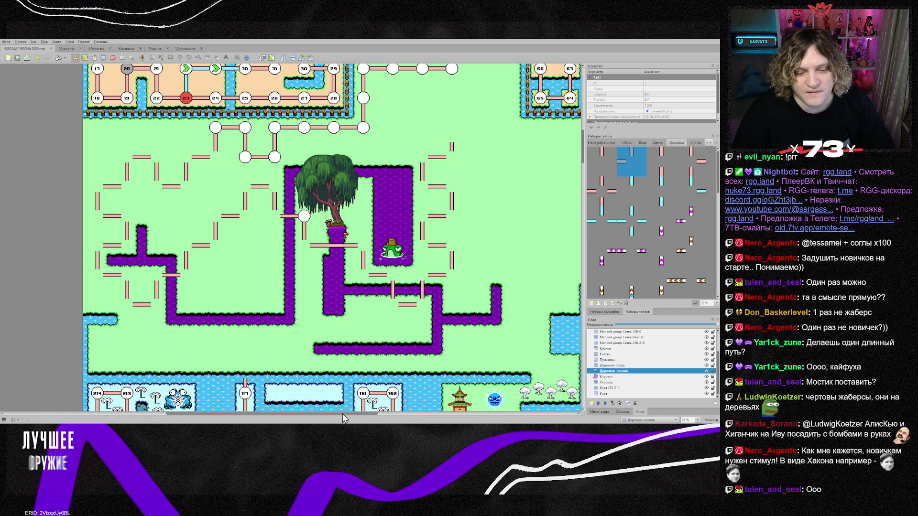
drag(334, 414, 378, 414)
scroll(398, 318, up, 2)
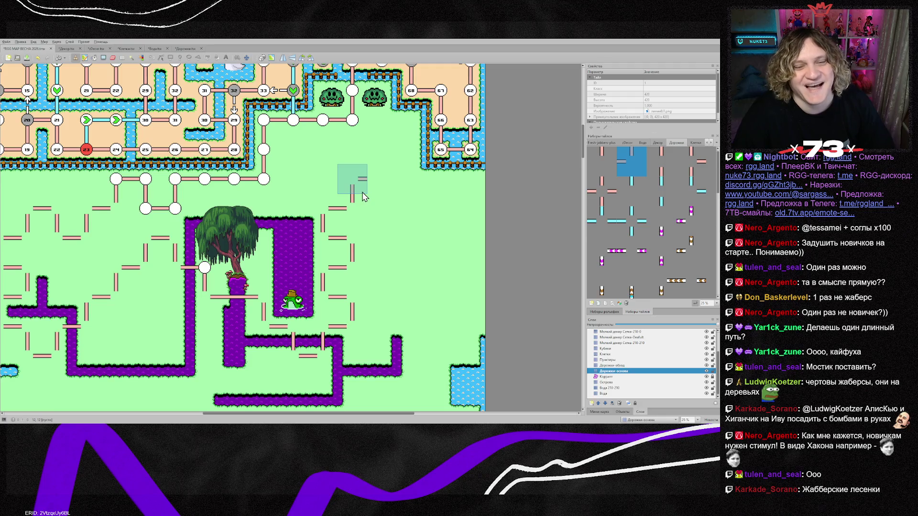
Place flipped path pieces near the top, undoing the misplaced ones.
key(x)
key(y)
key(x)
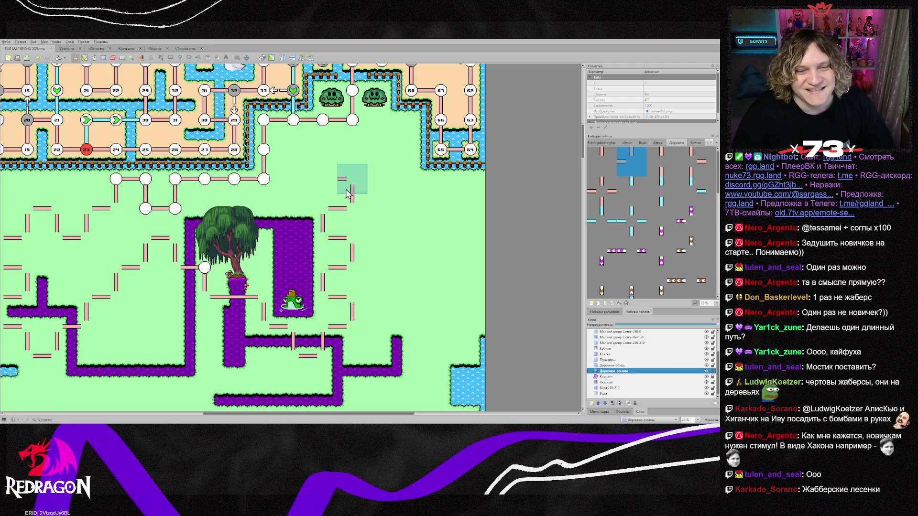
click(348, 194)
key(y)
click(324, 156)
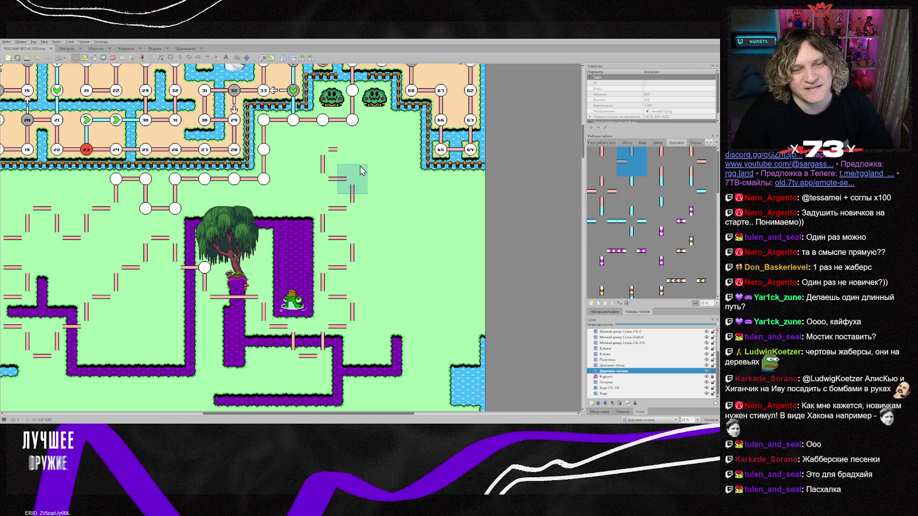
key(ctrl+z)
key(ctrl+z)
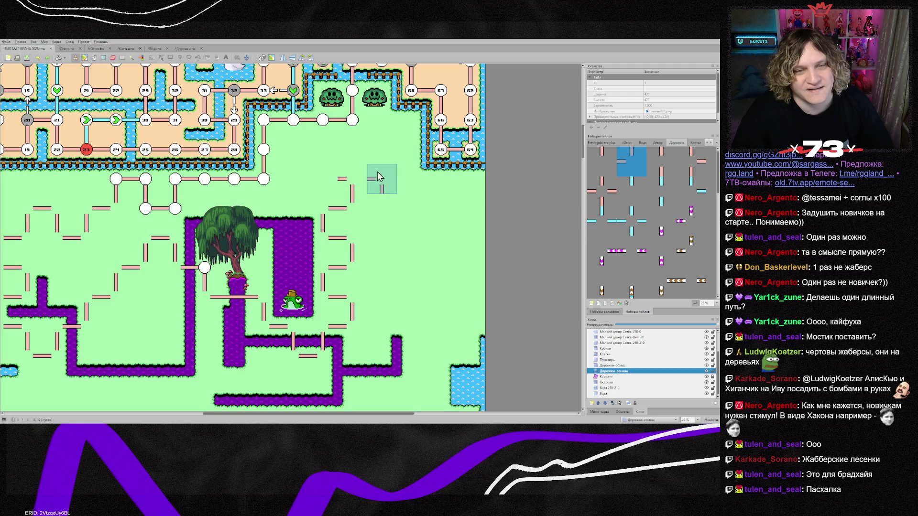
Lay a corner and pieces stepping up-right, then continue the path downward.
click(359, 185)
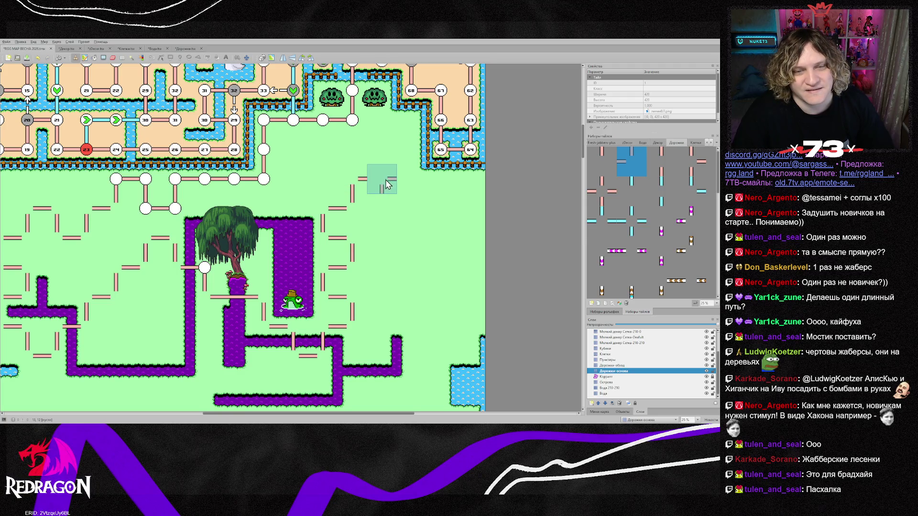
click(384, 176)
click(383, 149)
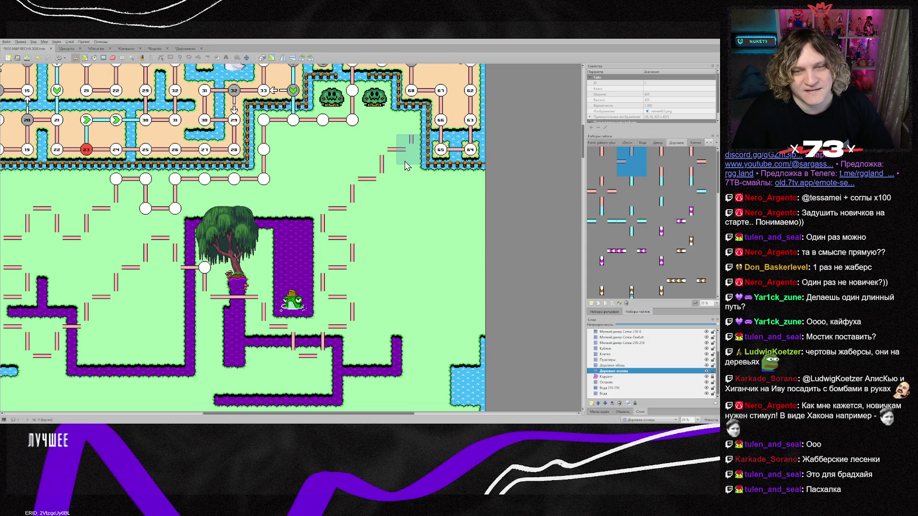
click(404, 162)
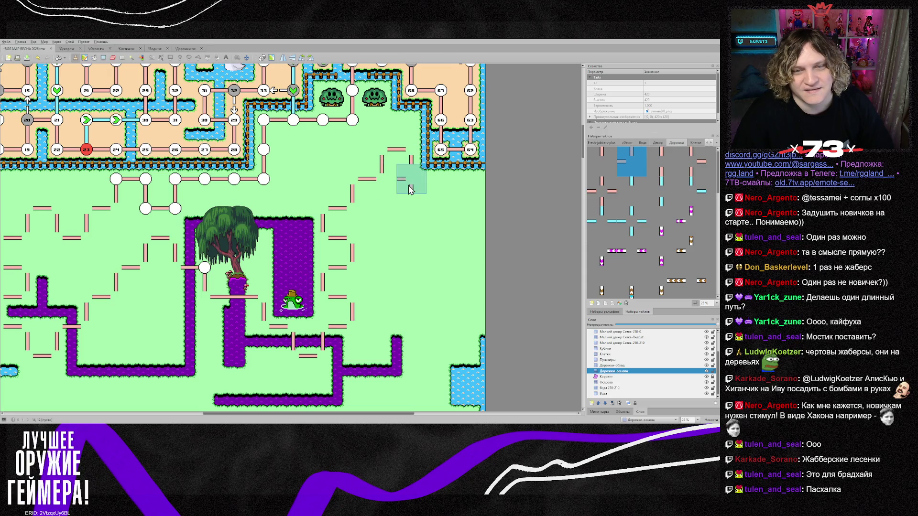
click(437, 189)
click(444, 211)
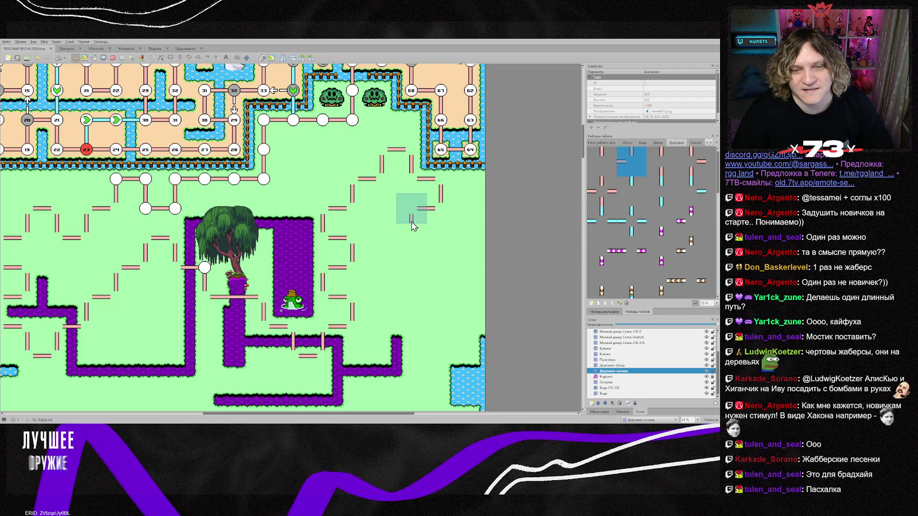
Place rotated corner pieces forming a zigzag stepping down-left.
key(z)
key(z)
key(z)
click(425, 246)
key(z)
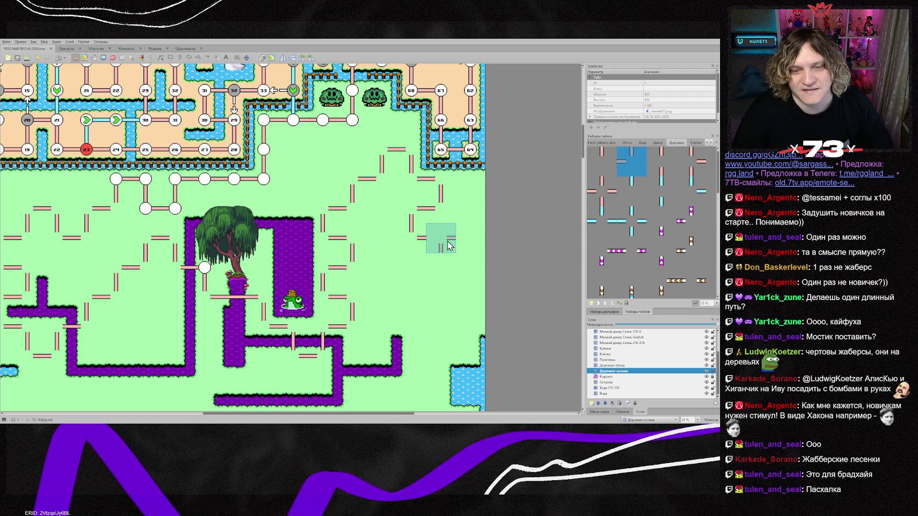
click(410, 238)
key(z)
key(z)
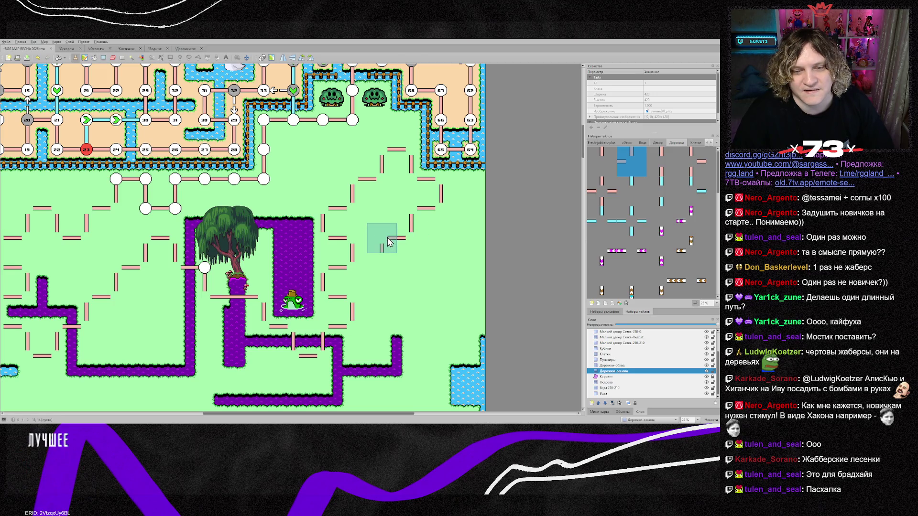
click(393, 239)
key(z)
key(z)
Finish the zigzag with rotated top-left corner pieces further right.
key(z)
click(394, 255)
key(z)
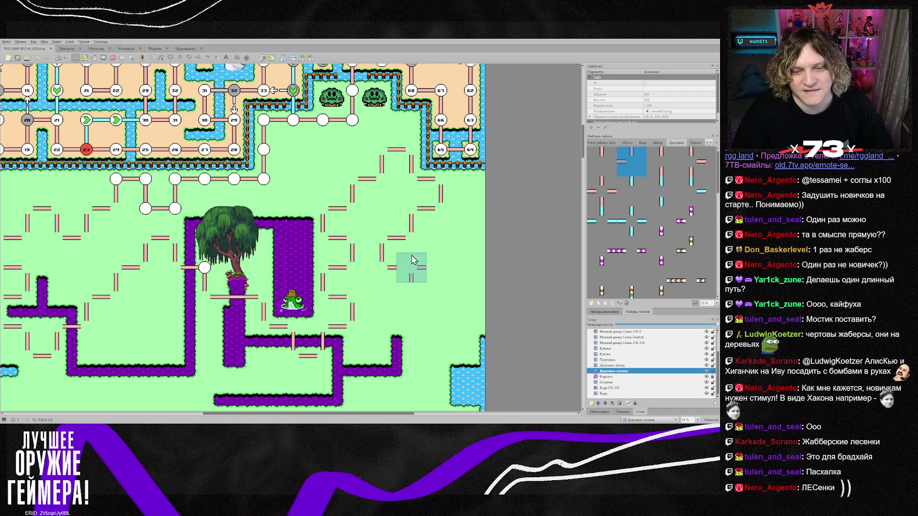
key(z)
click(433, 287)
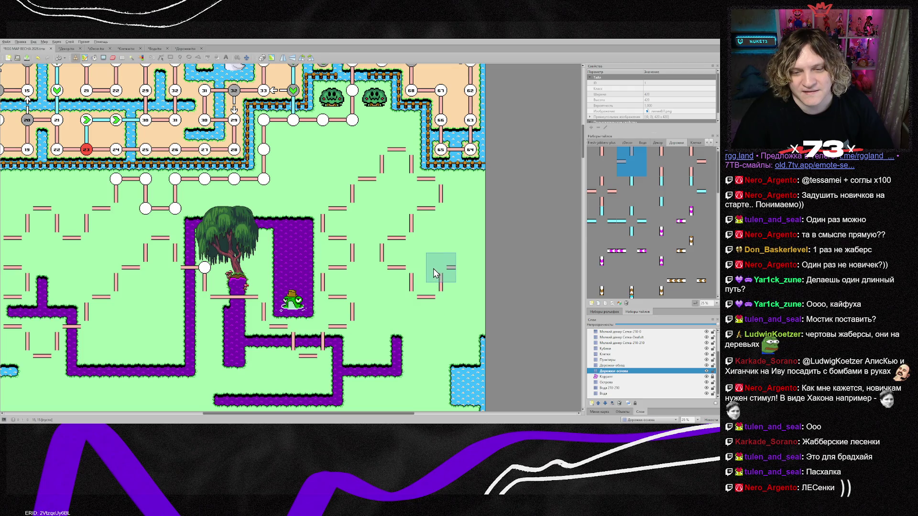
click(434, 274)
key(z)
click(463, 275)
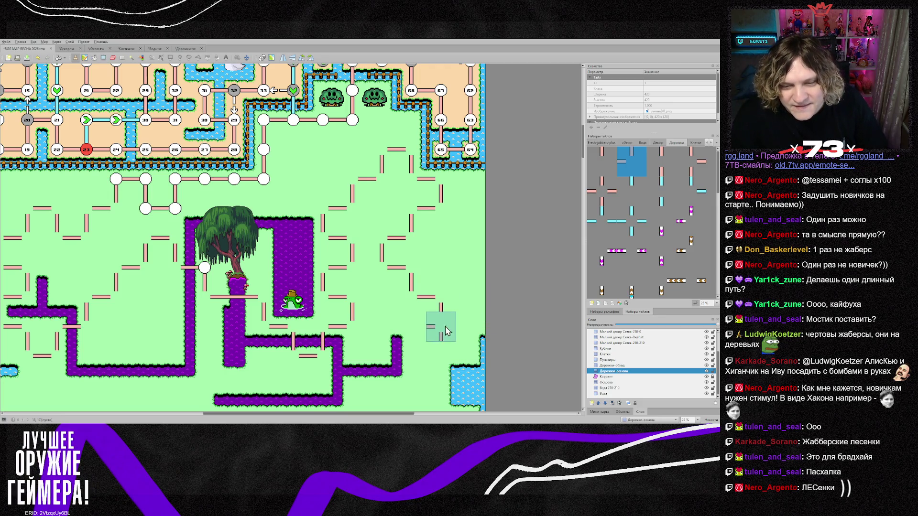
scroll(445, 326, down, 2)
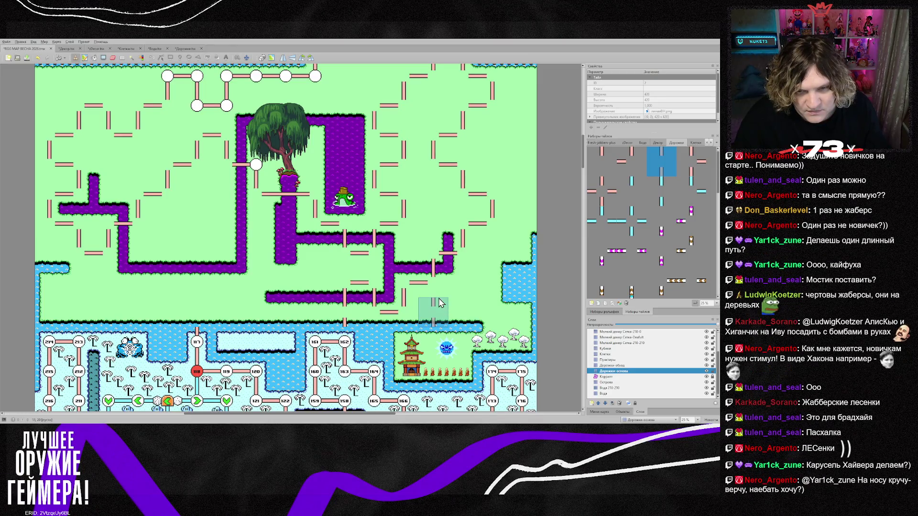
Undo the extra pieces and stamp vertical connectors joining the dashed path to the swamp's lower-right end.
key(ctrl+z)
key(ctrl+z)
key(ctrl+z)
key(ctrl+z)
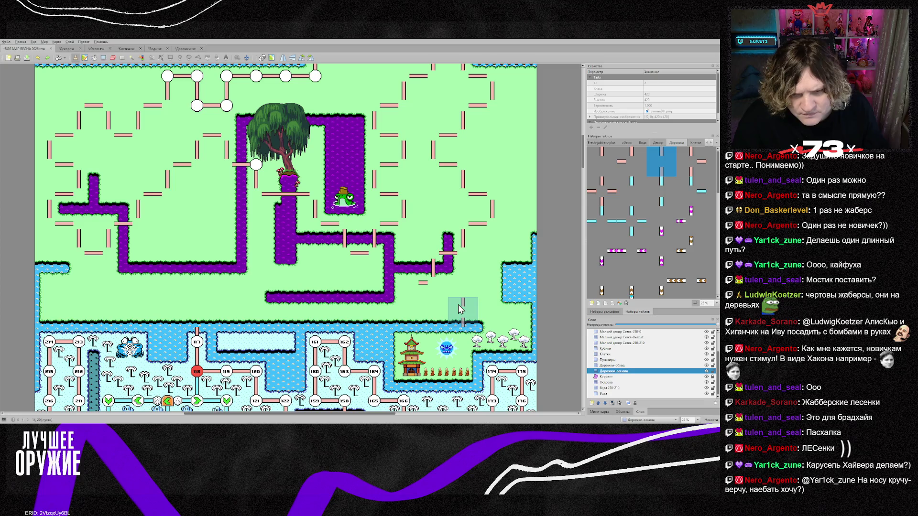
right_click(439, 289)
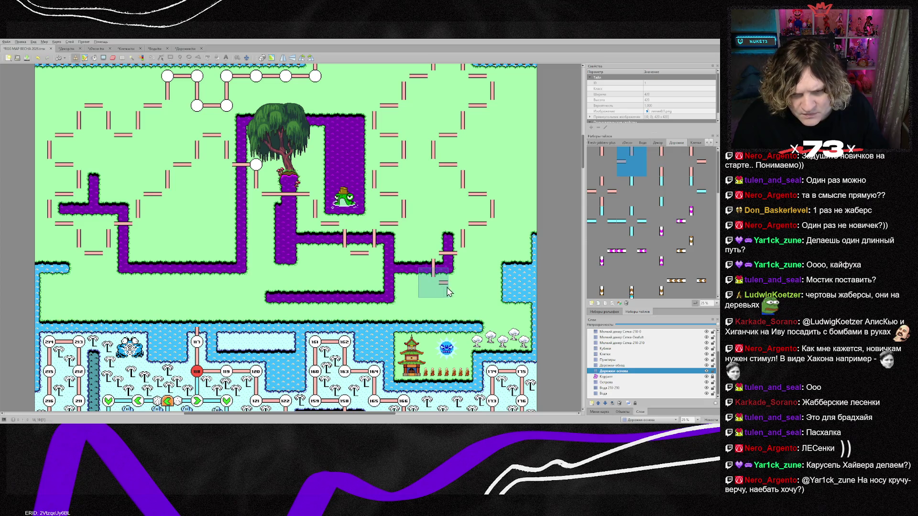
click(456, 292)
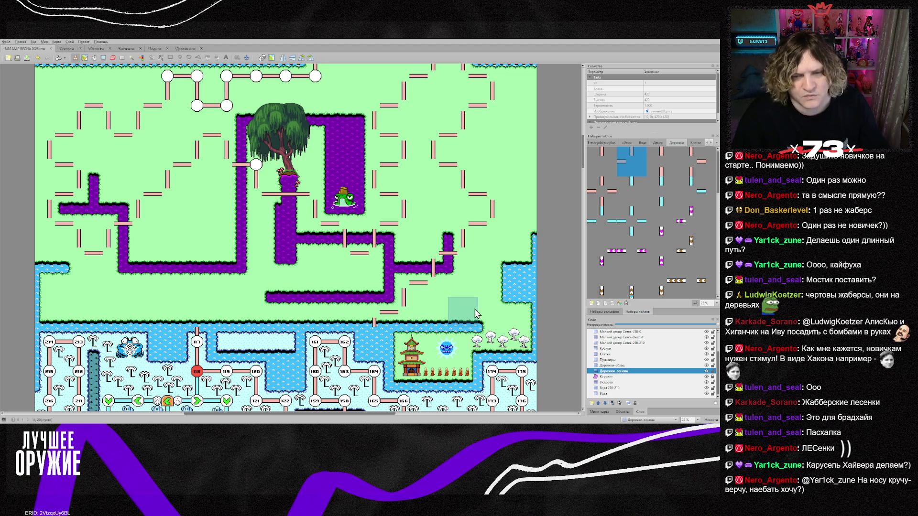
scroll(478, 312, up, 3)
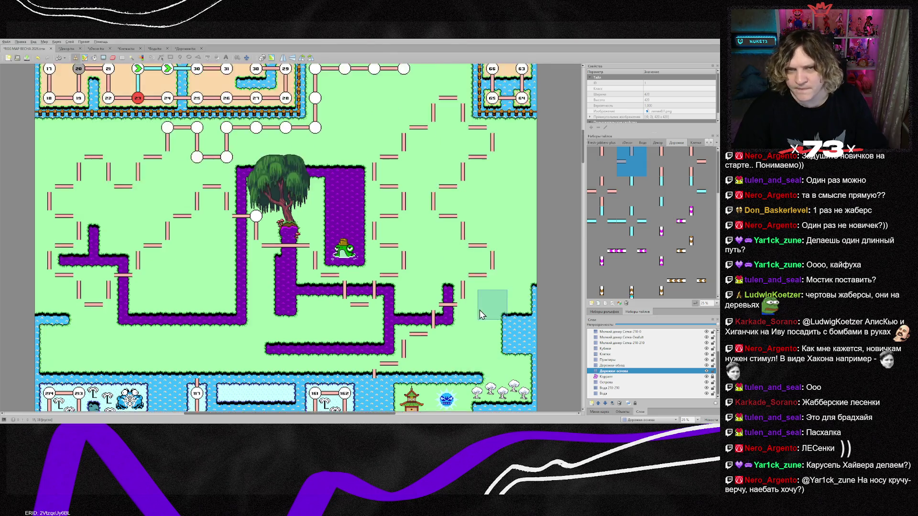
scroll(480, 311, down, 2)
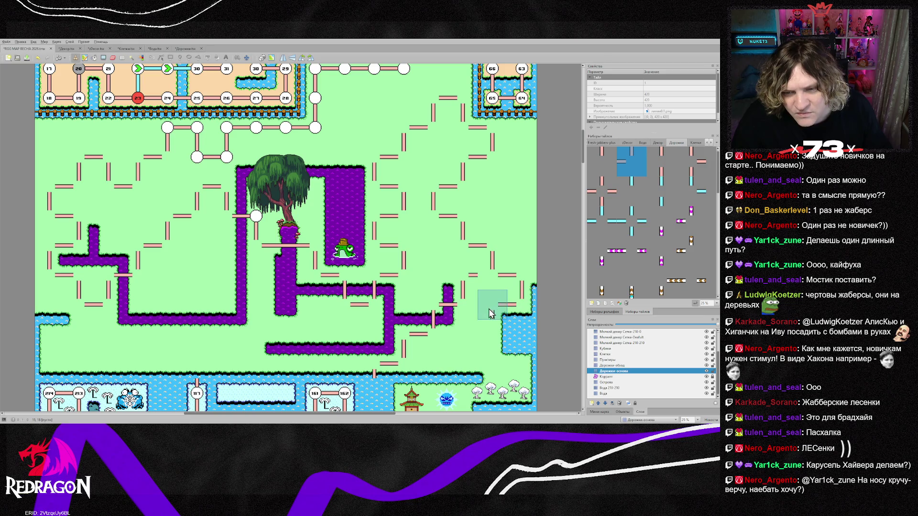
click(469, 326)
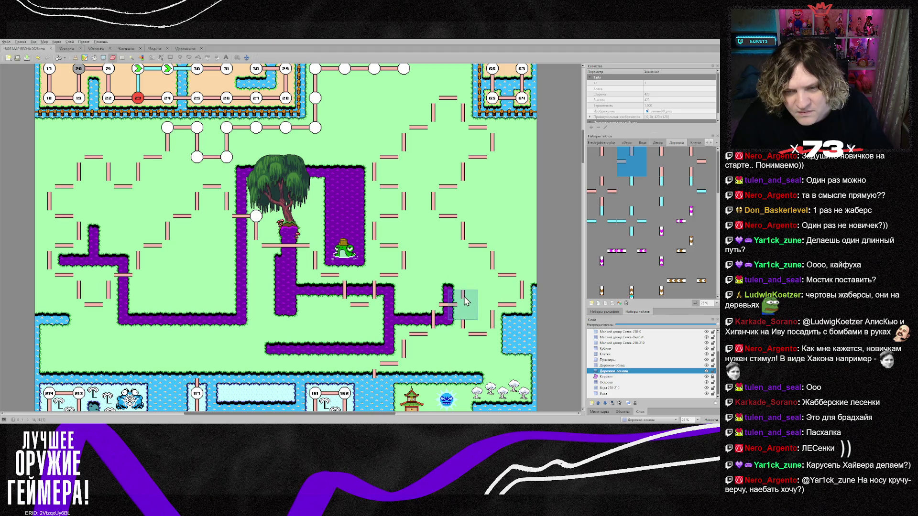
key(b)
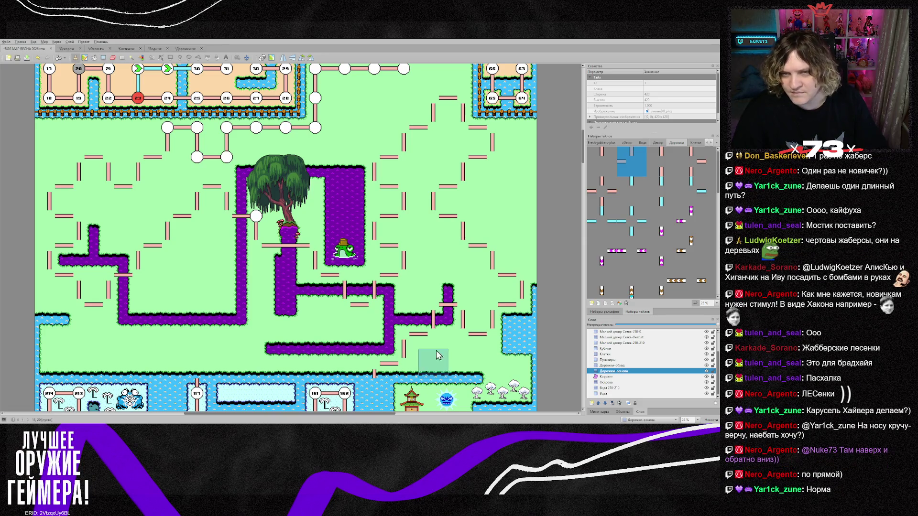
scroll(433, 354, up, 1)
scroll(404, 341, down, 1)
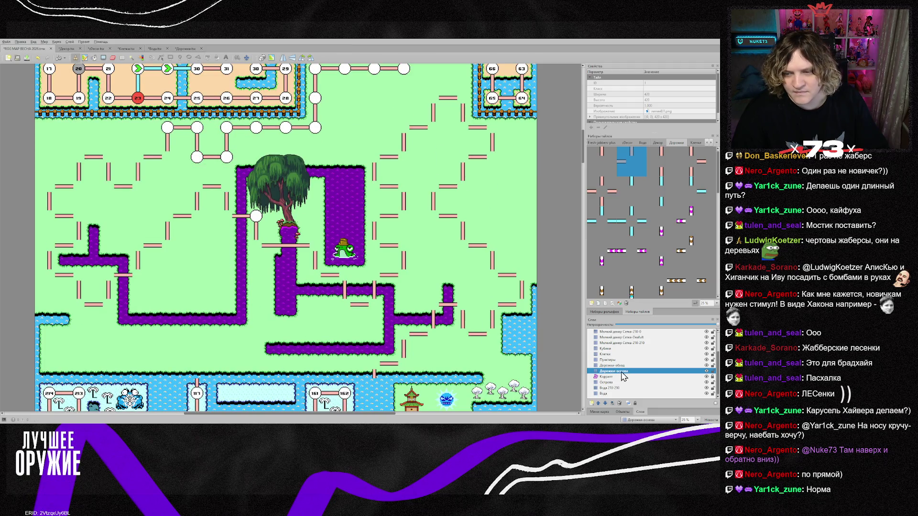
click(605, 354)
Paint a run of circle node tiles over the dashed path cells on the Клетки layer.
right_click(169, 128)
mouse_move(168, 157)
mouse_down()
mouse_move(138, 158)
mouse_move(110, 186)
mouse_move(88, 164)
mouse_move(58, 205)
mouse_move(76, 220)
mouse_move(51, 280)
mouse_move(80, 309)
mouse_move(135, 261)
mouse_move(169, 247)
mouse_move(227, 188)
mouse_move(228, 228)
mouse_move(258, 248)
mouse_move(317, 255)
mouse_move(348, 281)
mouse_move(346, 306)
mouse_move(405, 247)
mouse_move(372, 220)
mouse_move(405, 217)
mouse_move(375, 188)
mouse_move(405, 158)
mouse_move(403, 139)
mouse_move(434, 100)
mouse_move(493, 158)
mouse_move(433, 218)
mouse_move(462, 247)
mouse_move(492, 247)
mouse_move(514, 283)
mouse_move(463, 334)
mouse_move(433, 304)
mouse_move(432, 335)
mouse_move(402, 363)
mouse_move(373, 363)
mouse_up()
scroll(354, 248, up, 5)
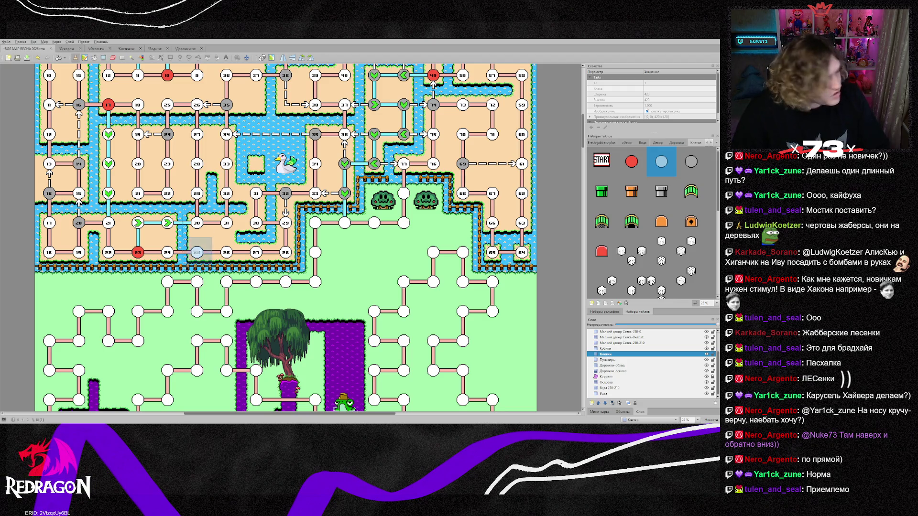
scroll(287, 267, down, 2)
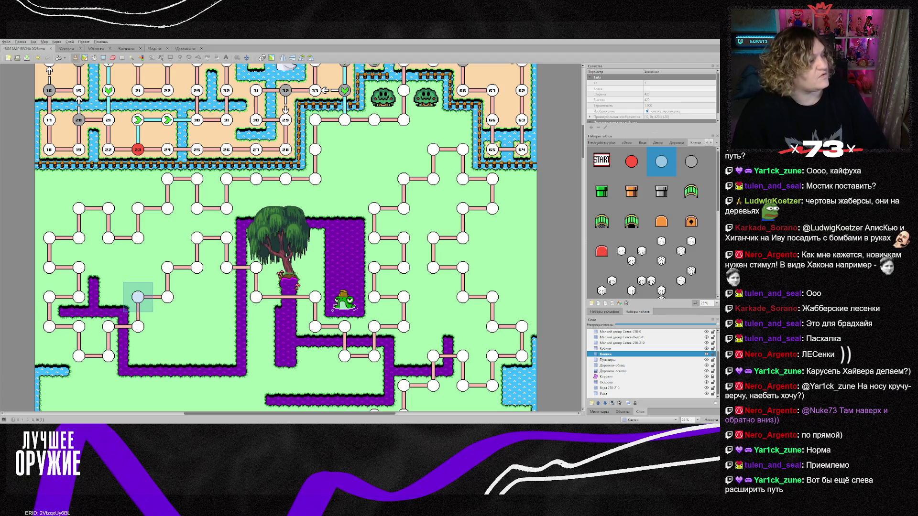
scroll(492, 326, down, 3)
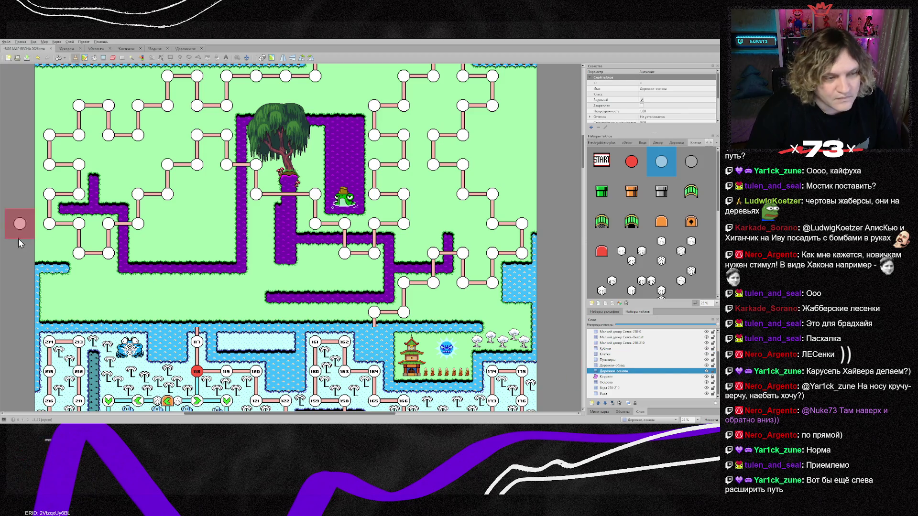
Stamp a short road branch on the left grass beside the swamp, erasing the stray pieces.
right_click(94, 254)
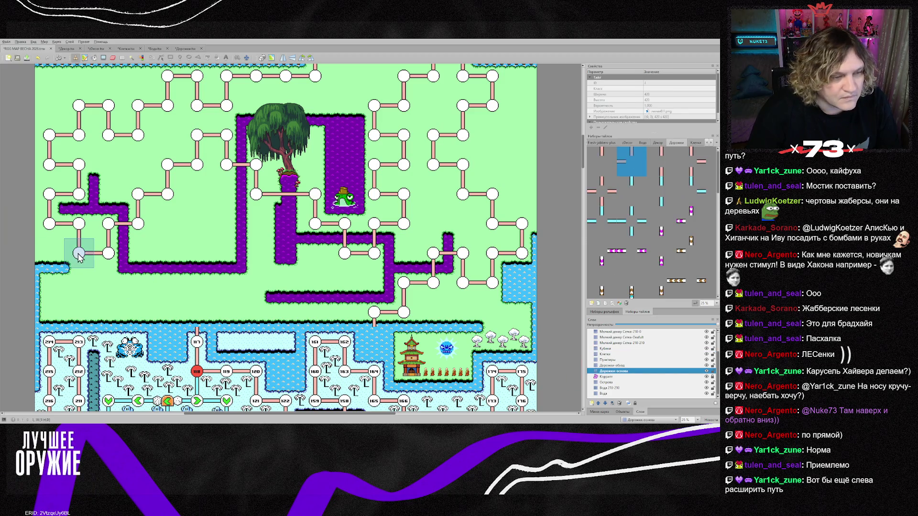
click(102, 261)
click(107, 282)
click(79, 283)
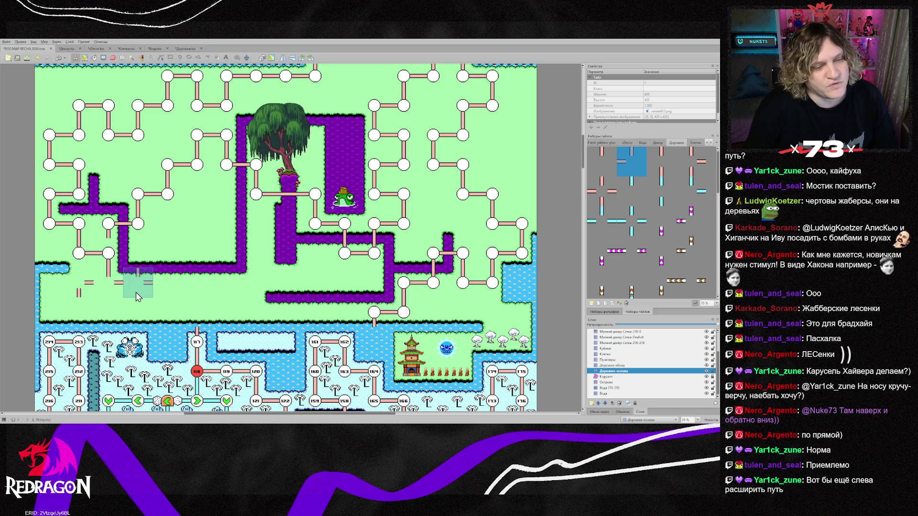
click(139, 256)
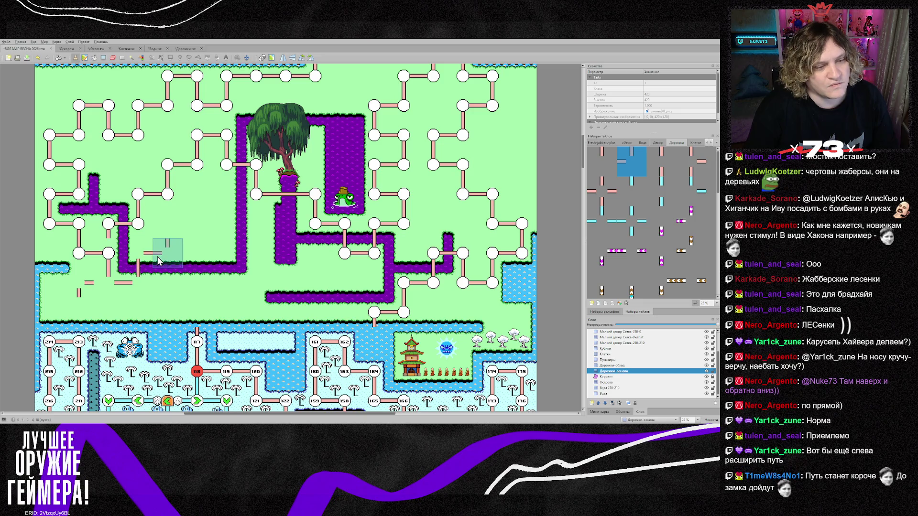
click(168, 225)
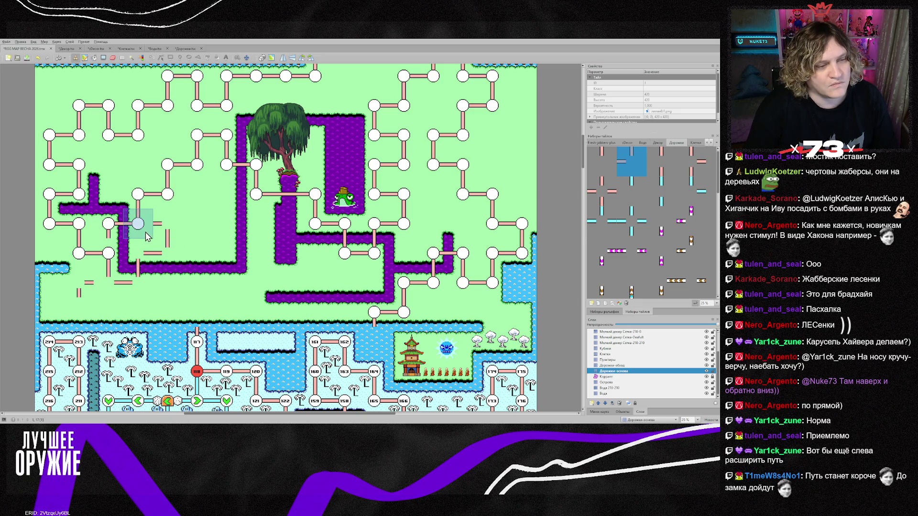
click(146, 234)
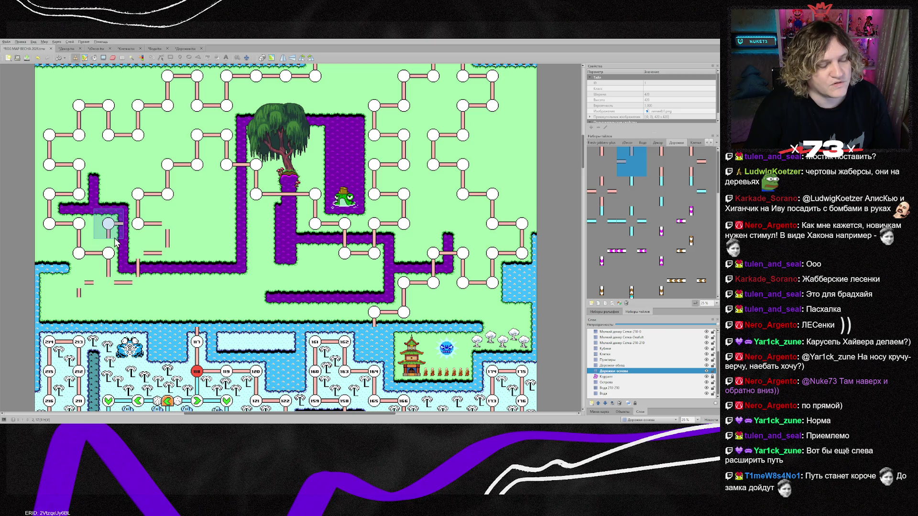
key(e)
click(79, 286)
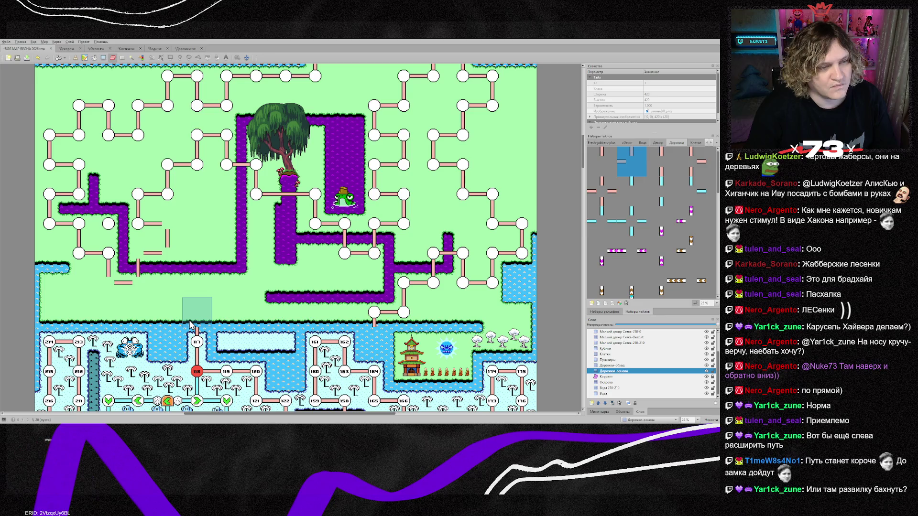
On the Клетки layer, stamp circle nodes along the new left branch and its junctions.
click(592, 354)
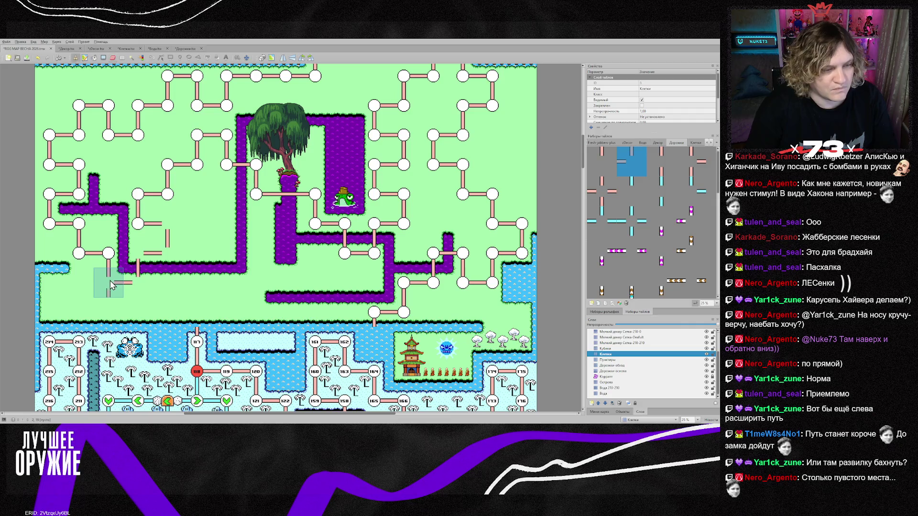
key(b)
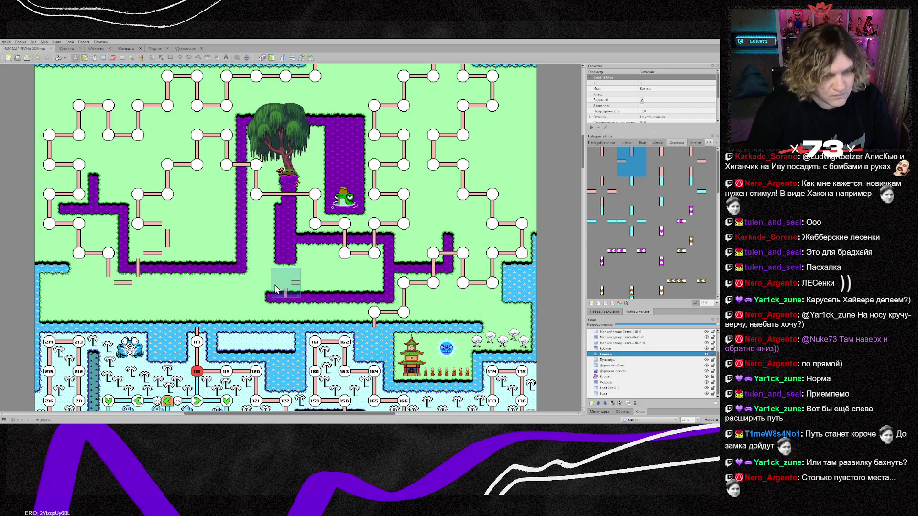
right_click(110, 282)
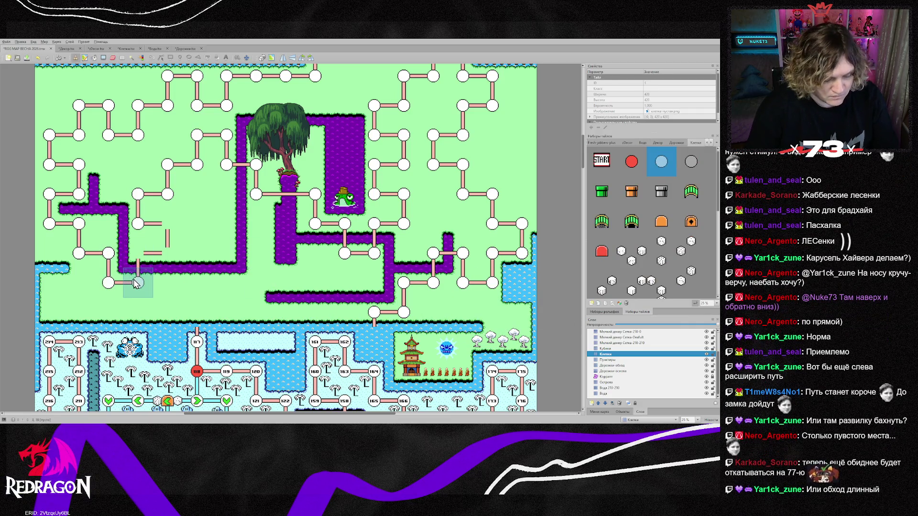
click(137, 282)
key(ctrl+h)
click(138, 253)
click(167, 223)
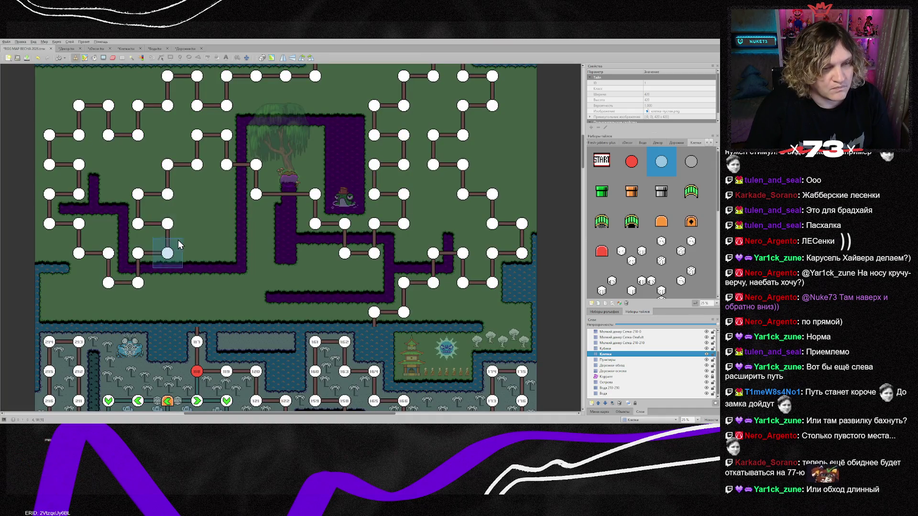
click(180, 245)
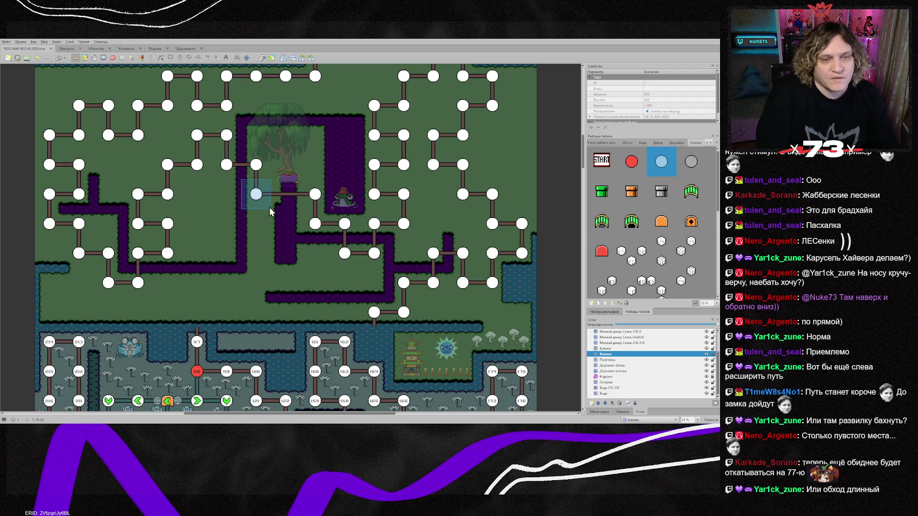
scroll(319, 283, up, 2)
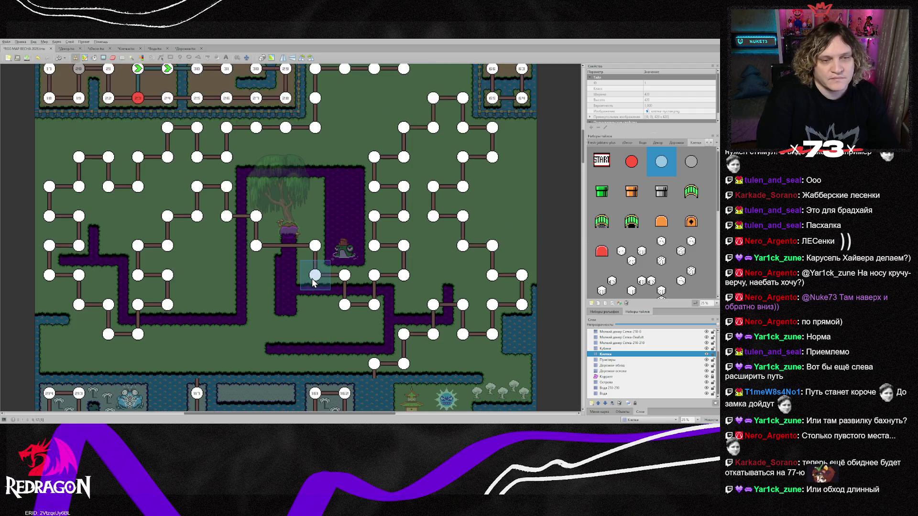
scroll(313, 283, up, 2)
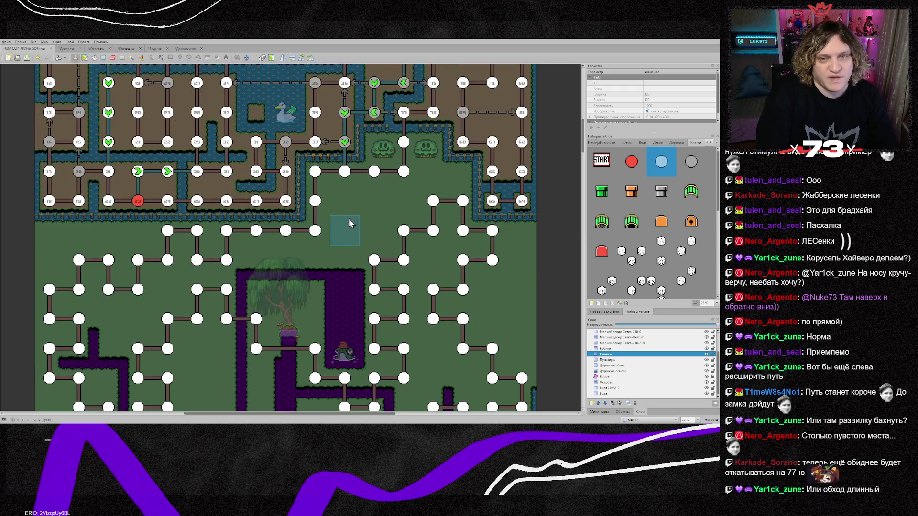
scroll(353, 219, down, 6)
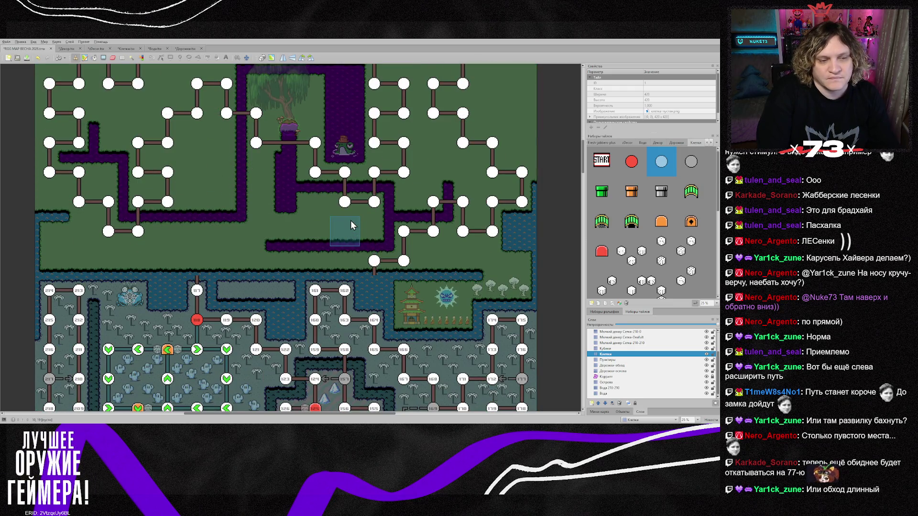
scroll(351, 220, up, 6)
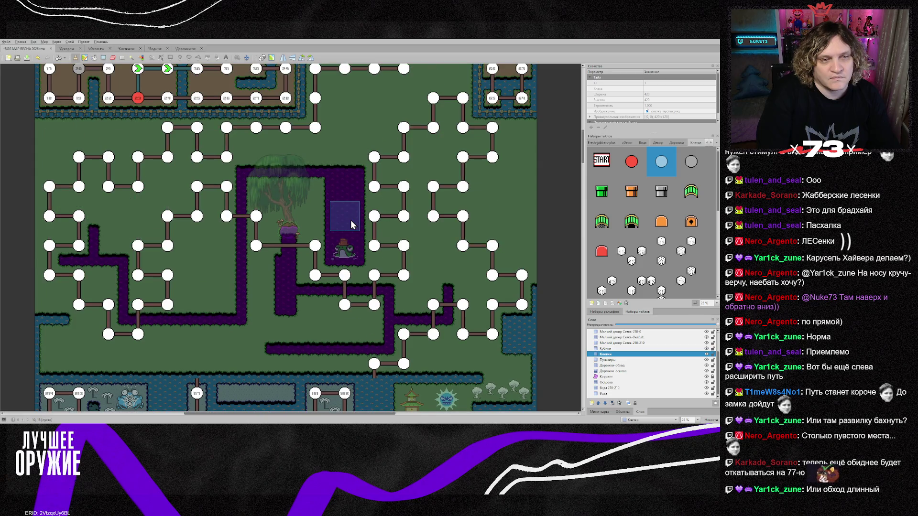
key(ctrl+h)
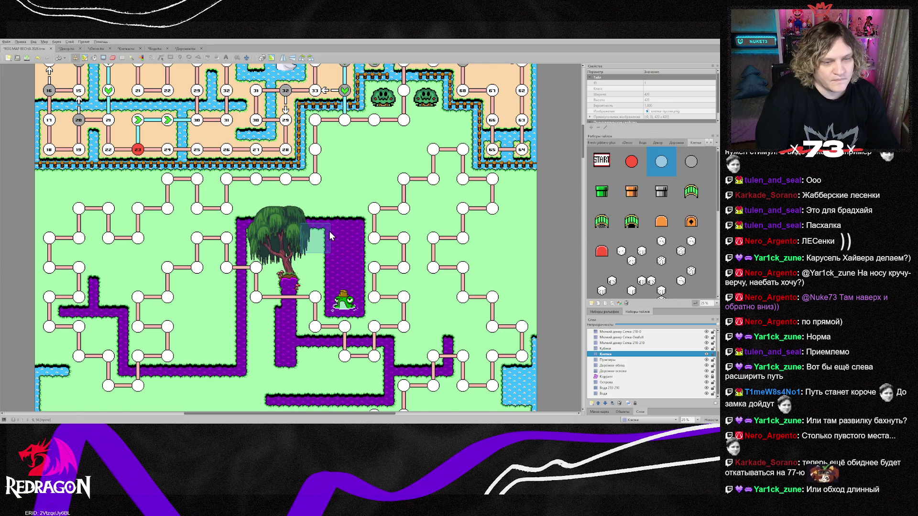
scroll(329, 231, down, 2)
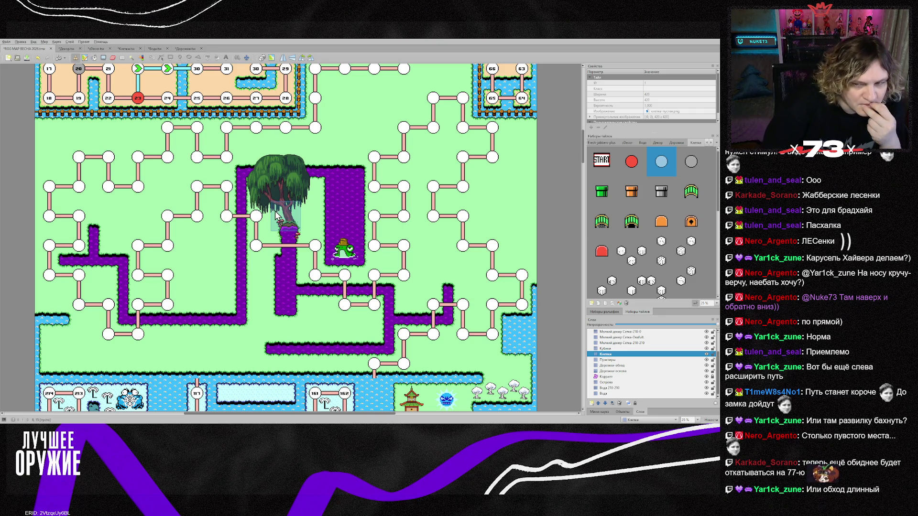
scroll(306, 225, up, 3)
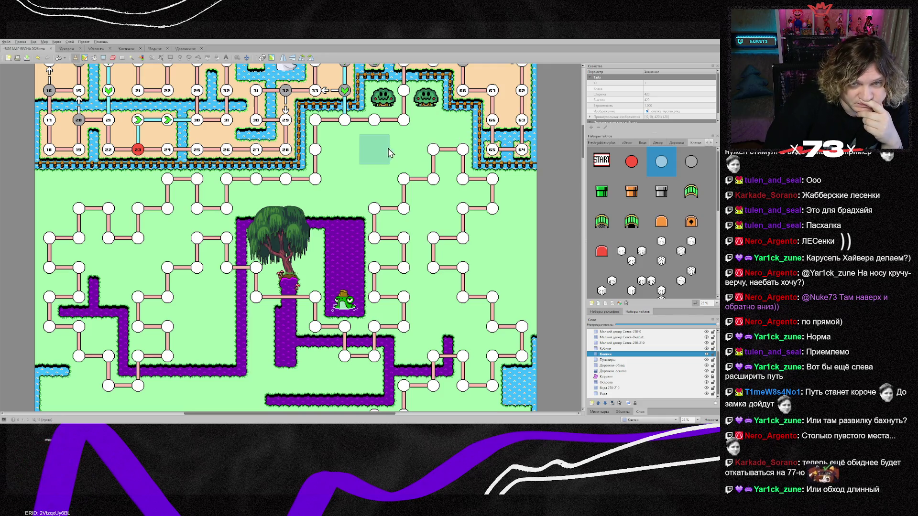
Paint road tiles on Дорожки-основа from the top of the pond up toward the northern island.
click(613, 371)
right_click(357, 191)
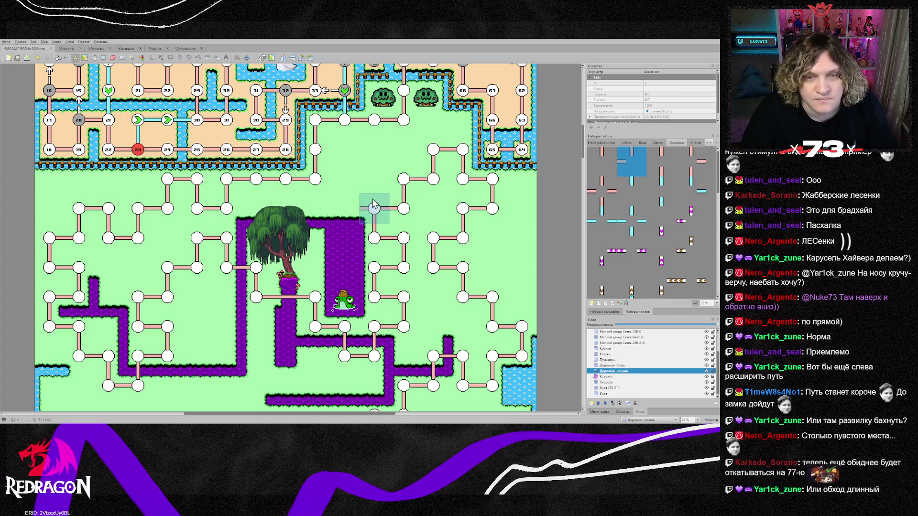
drag(346, 209, 346, 181)
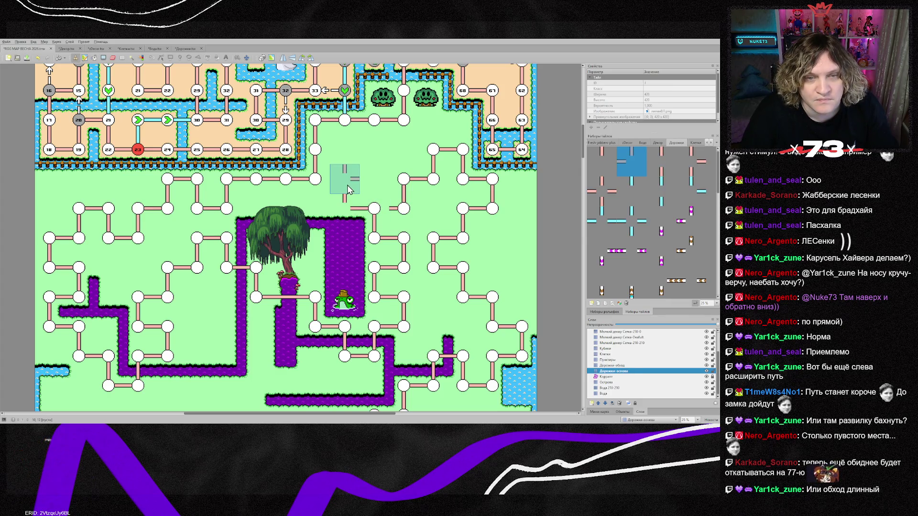
click(375, 156)
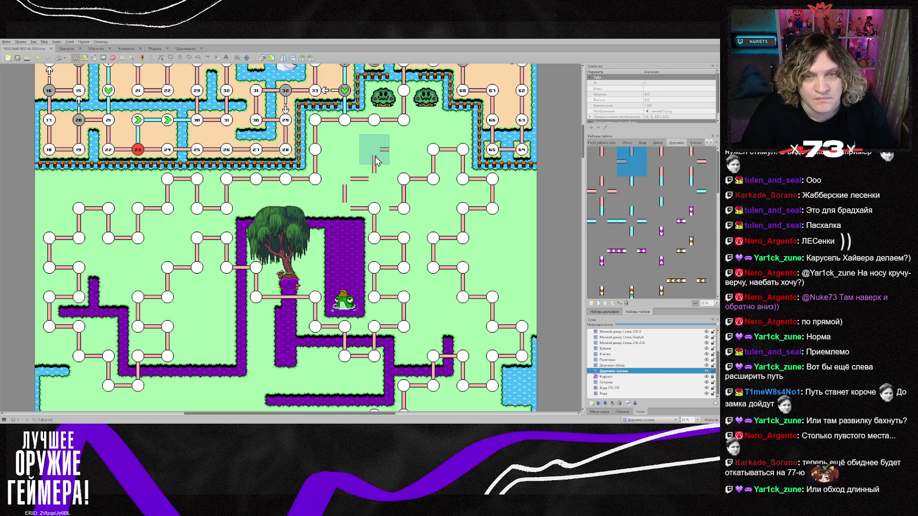
click(400, 159)
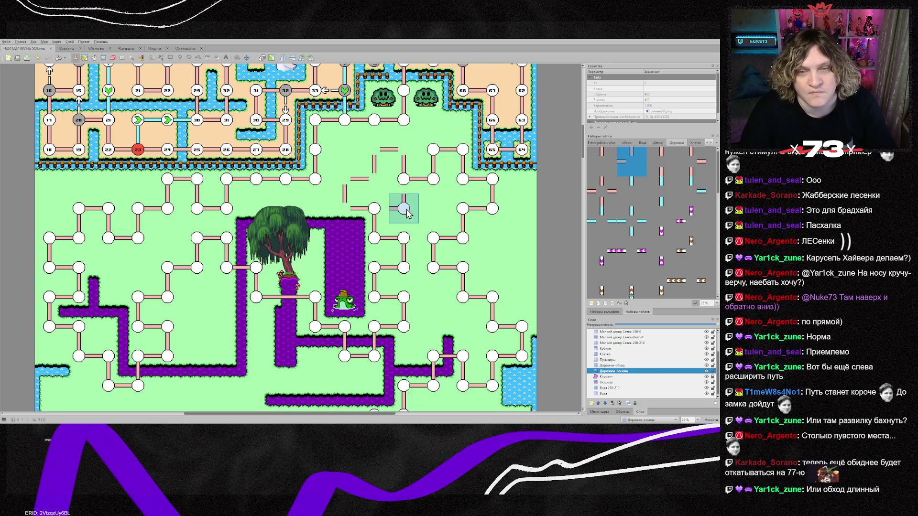
Erase a stray node on Клетки and stamp six circle nodes along the new upper road.
click(607, 355)
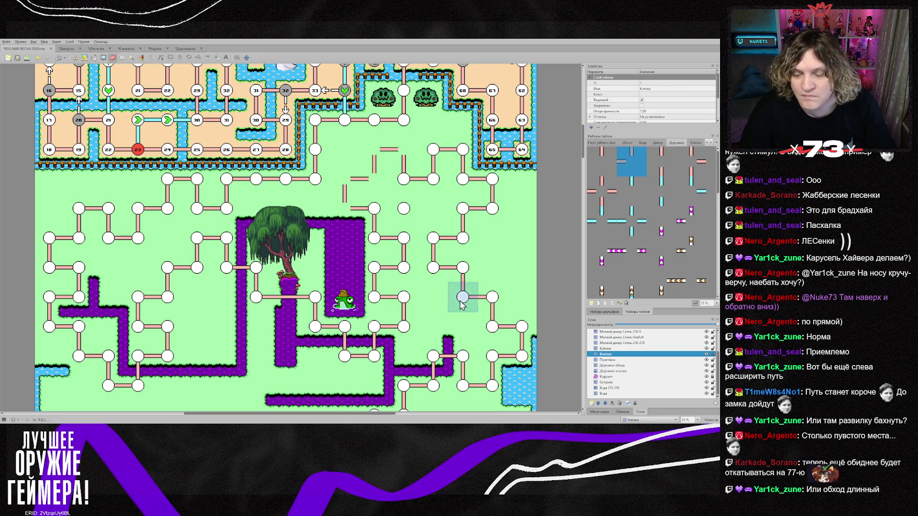
click(377, 217)
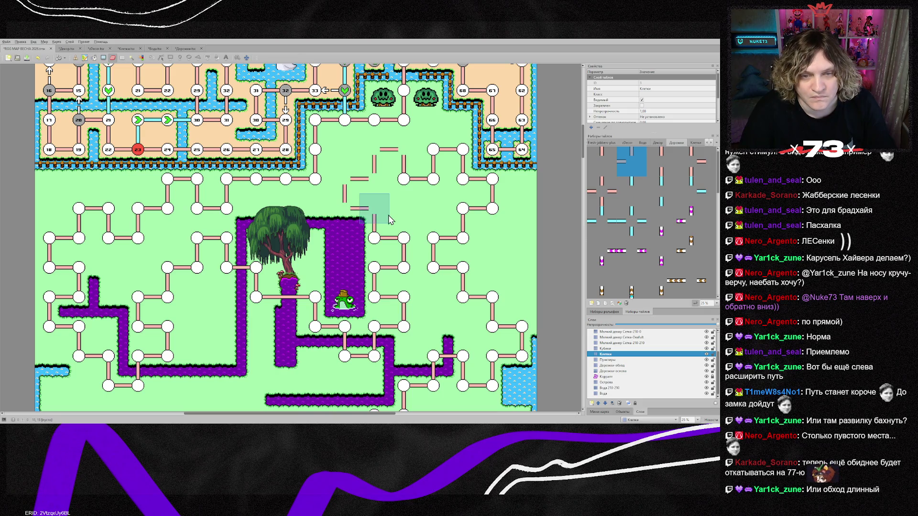
key(b)
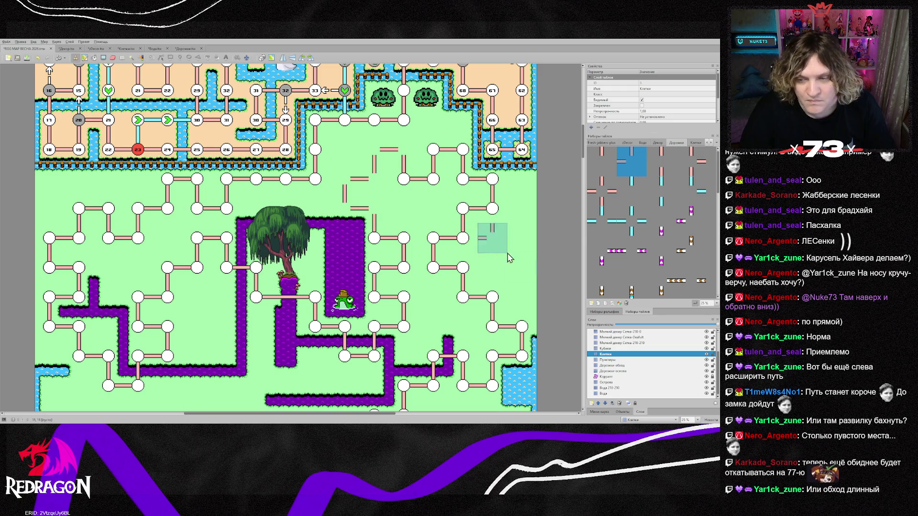
right_click(403, 191)
click(374, 209)
click(345, 208)
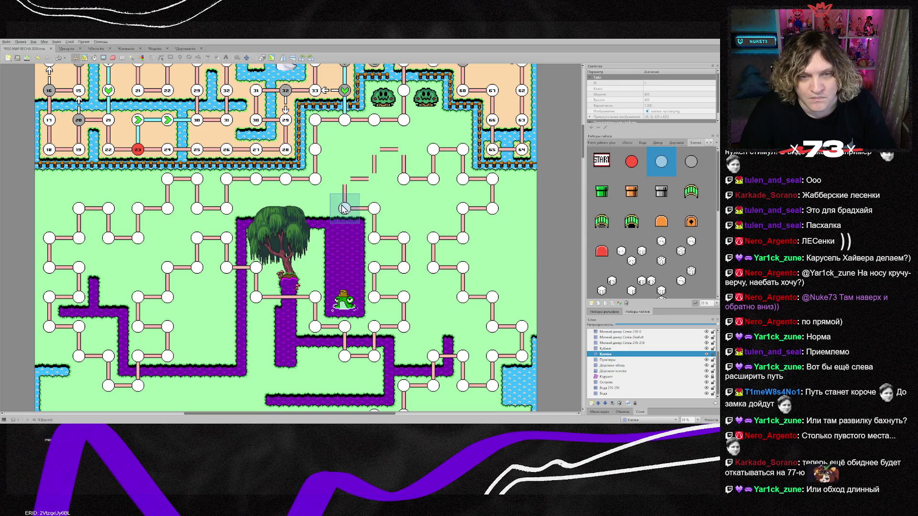
click(344, 180)
click(373, 185)
click(374, 149)
click(404, 149)
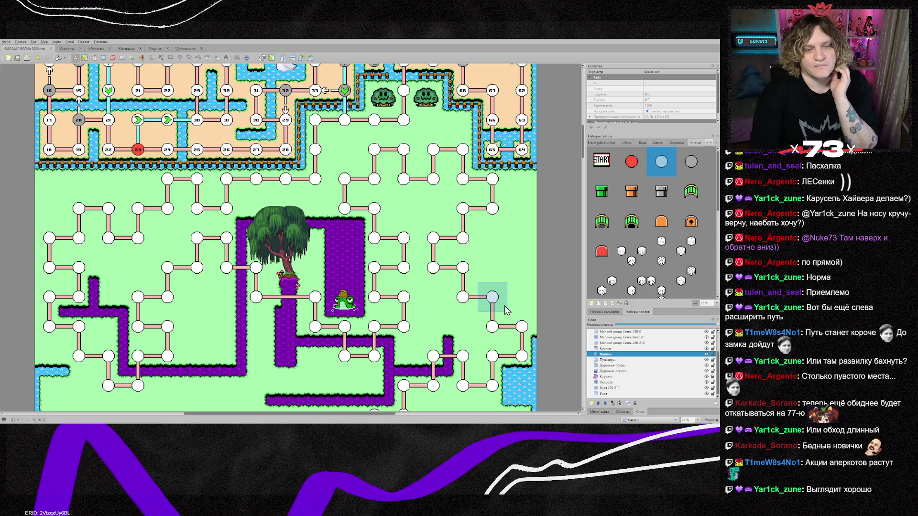
scroll(403, 258, down, 2)
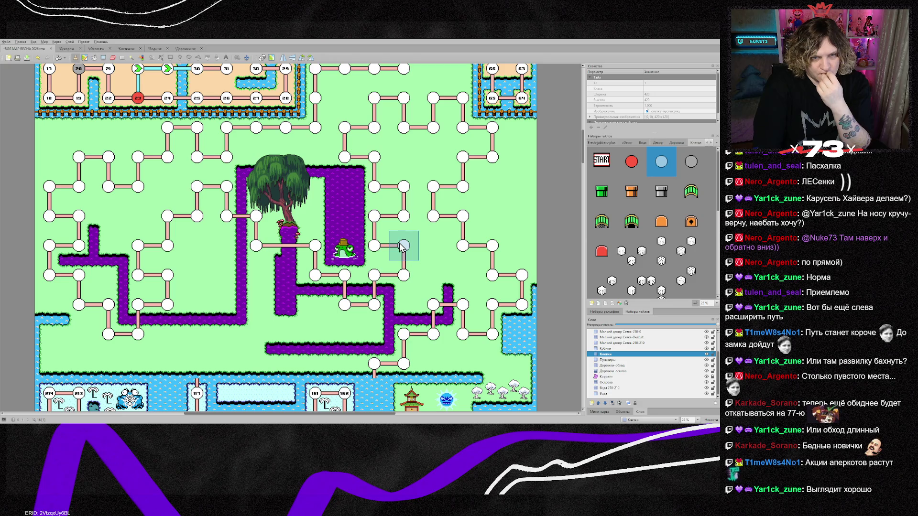
scroll(401, 246, up, 6)
scroll(401, 246, down, 8)
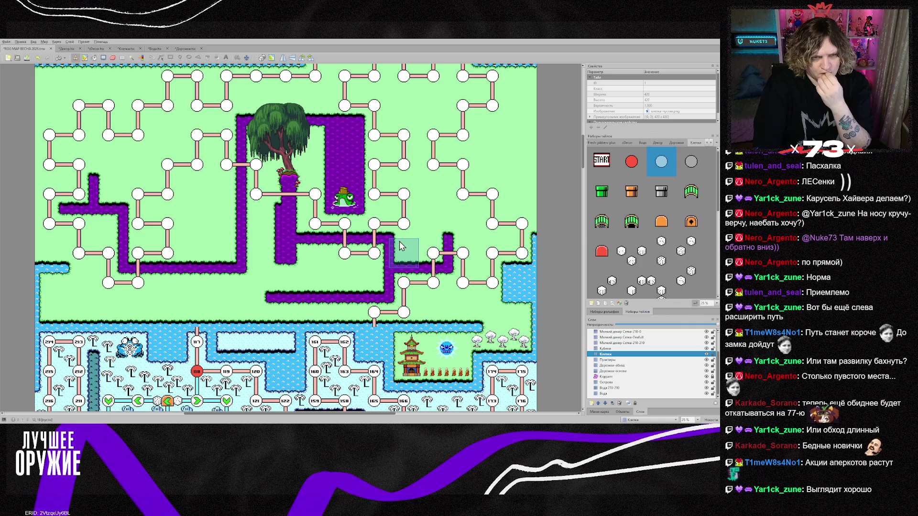
scroll(401, 246, up, 2)
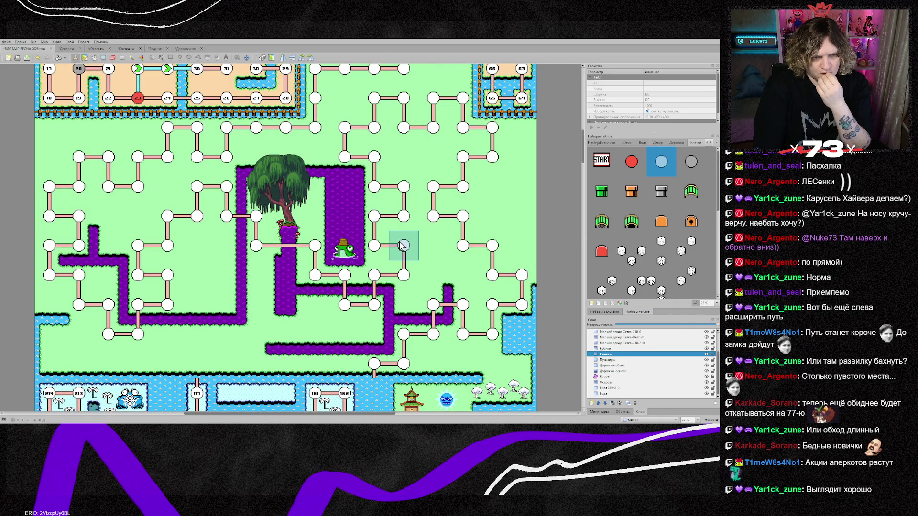
scroll(401, 245, down, 6)
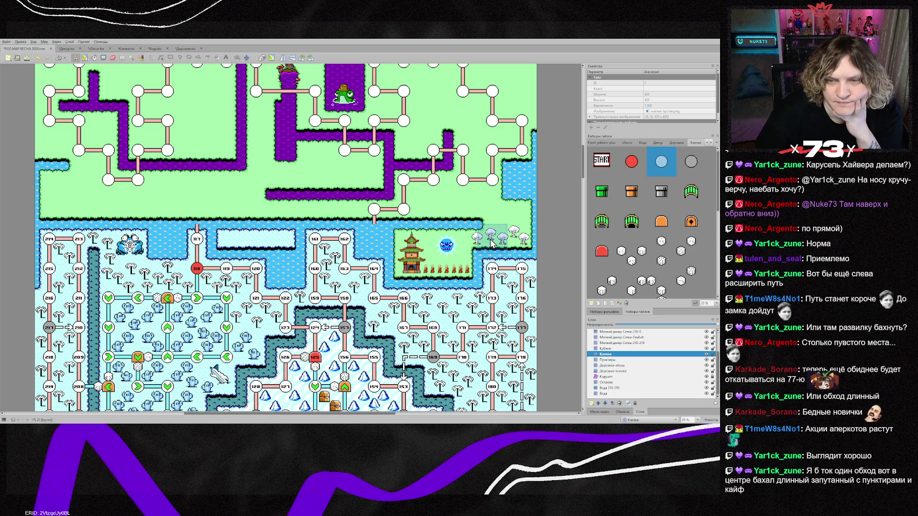
scroll(269, 247, up, 3)
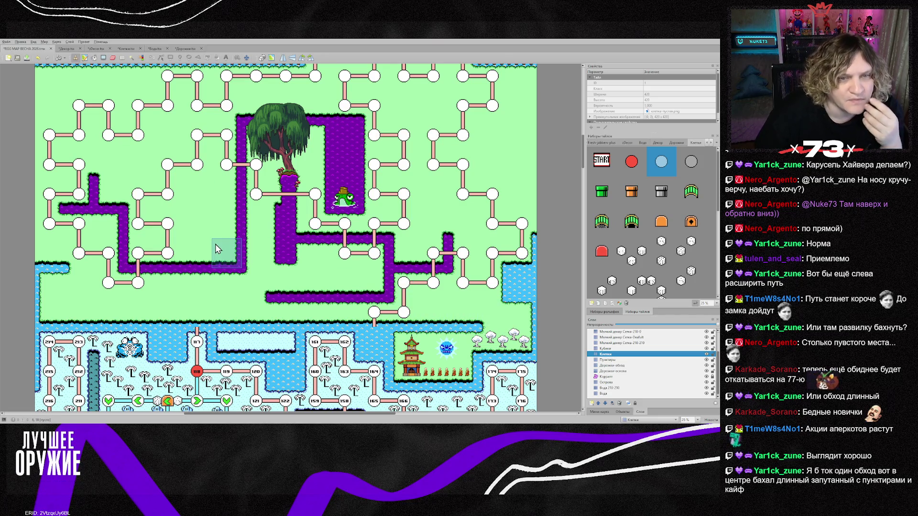
scroll(219, 237, up, 2)
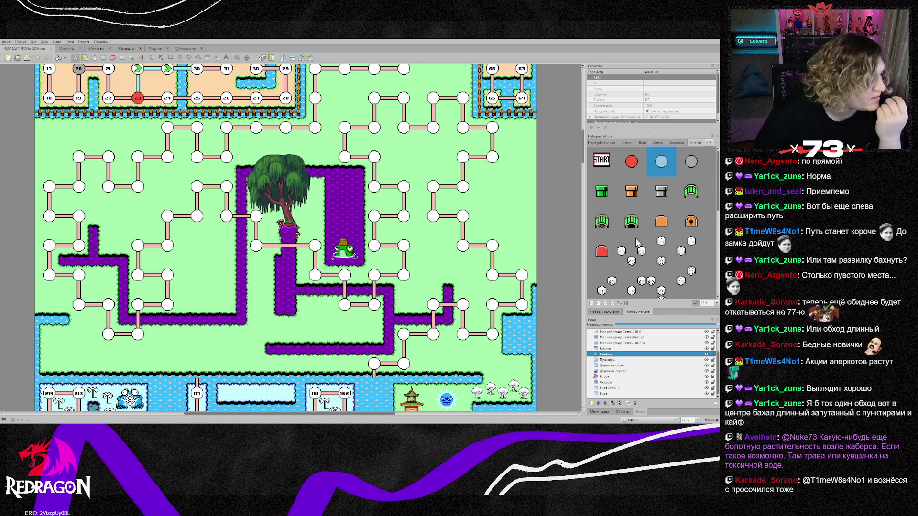
scroll(428, 237, up, 2)
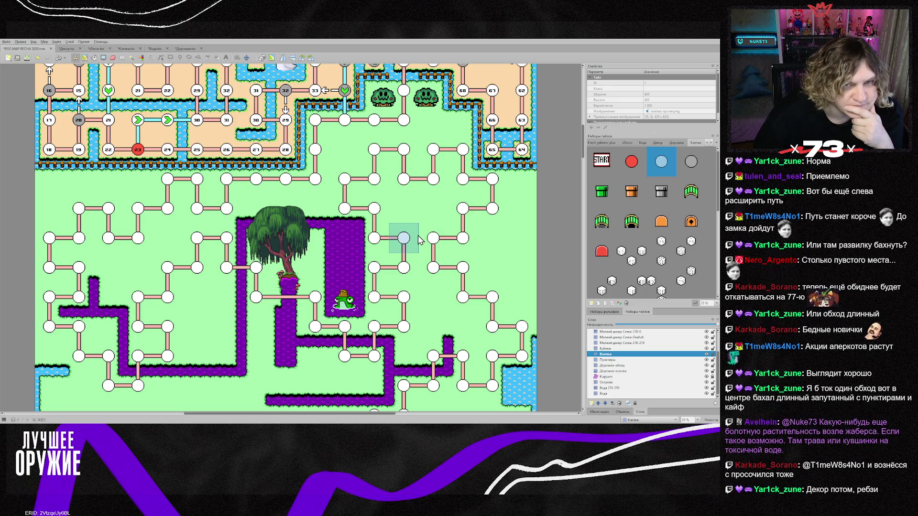
scroll(419, 240, up, 2)
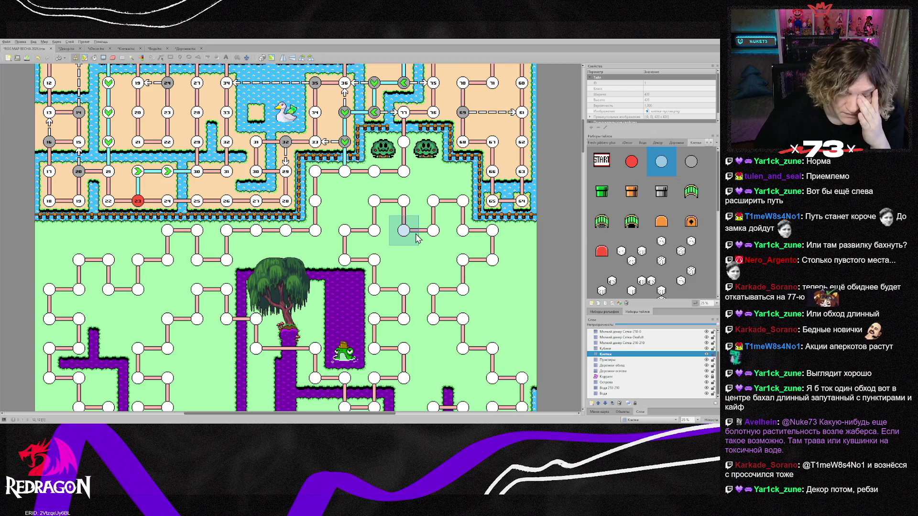
scroll(417, 238, down, 2)
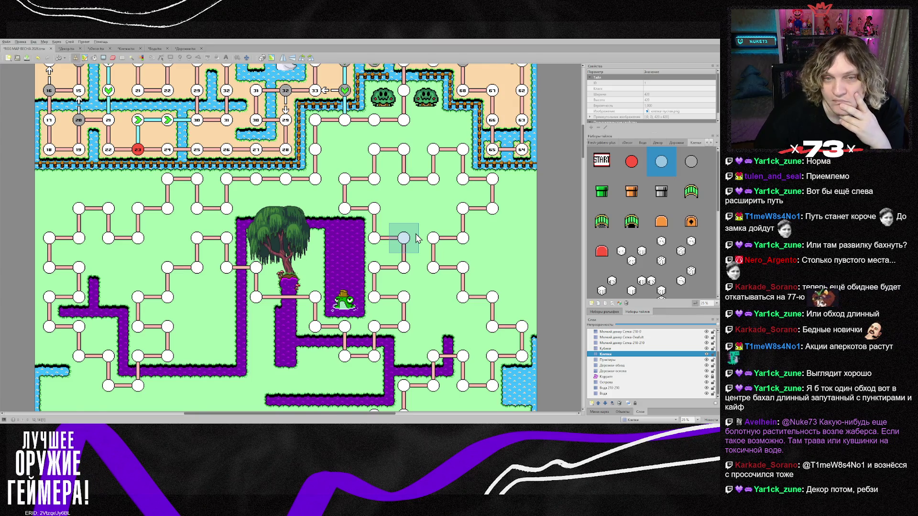
scroll(417, 238, down, 2)
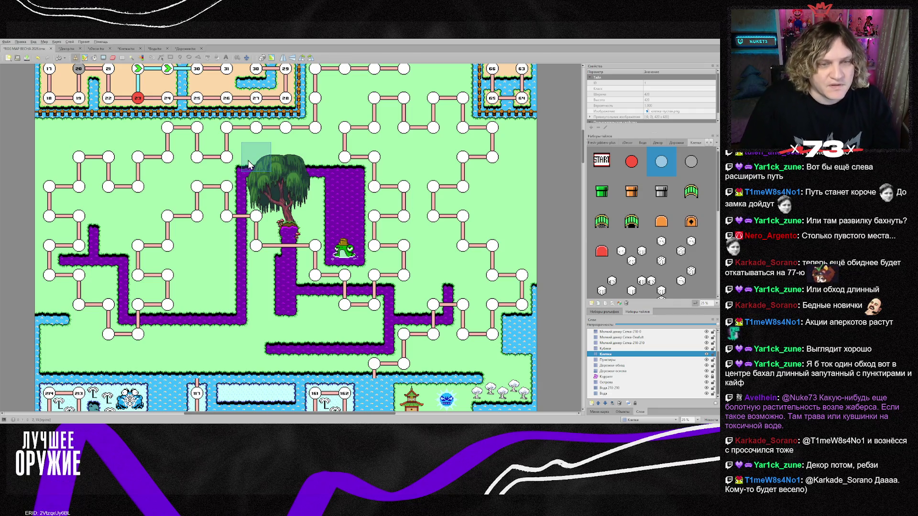
Replace the far-left node of the upper route with a red circle node and save the map.
click(631, 163)
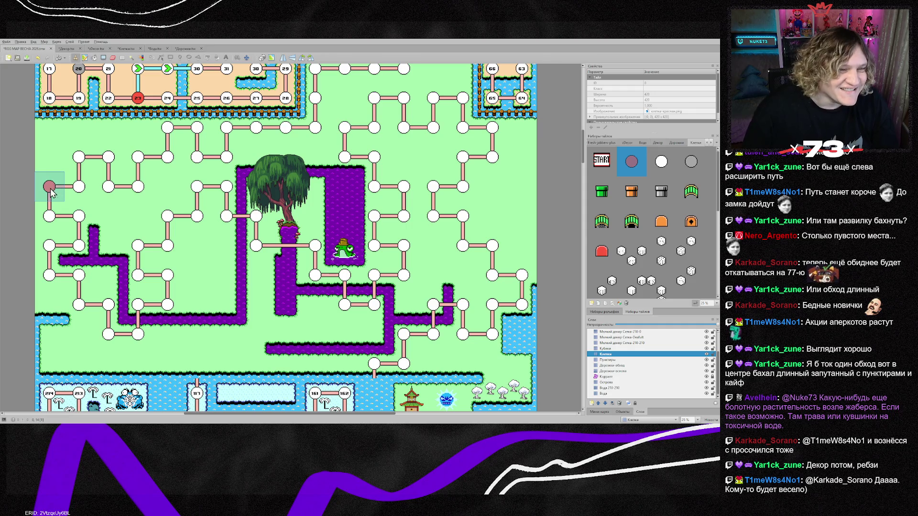
click(51, 189)
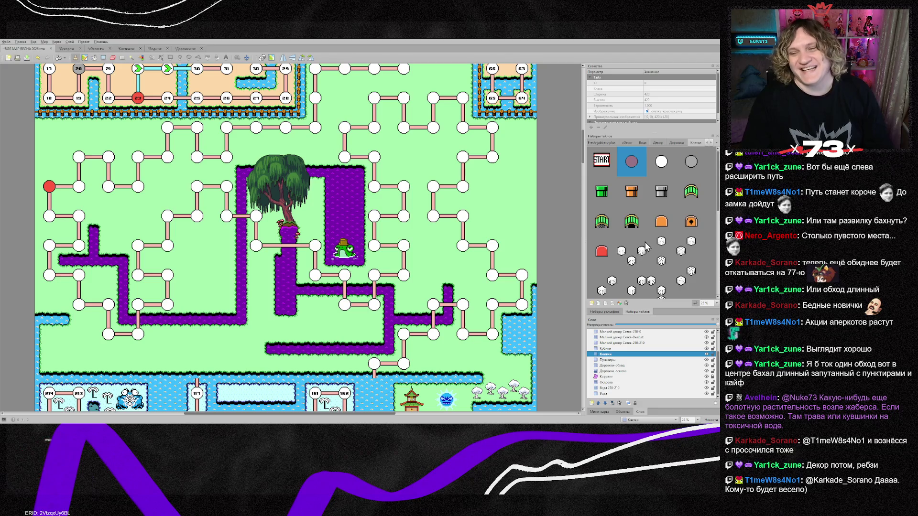
scroll(656, 239, down, 3)
scroll(655, 287, down, 2)
scroll(656, 291, down, 2)
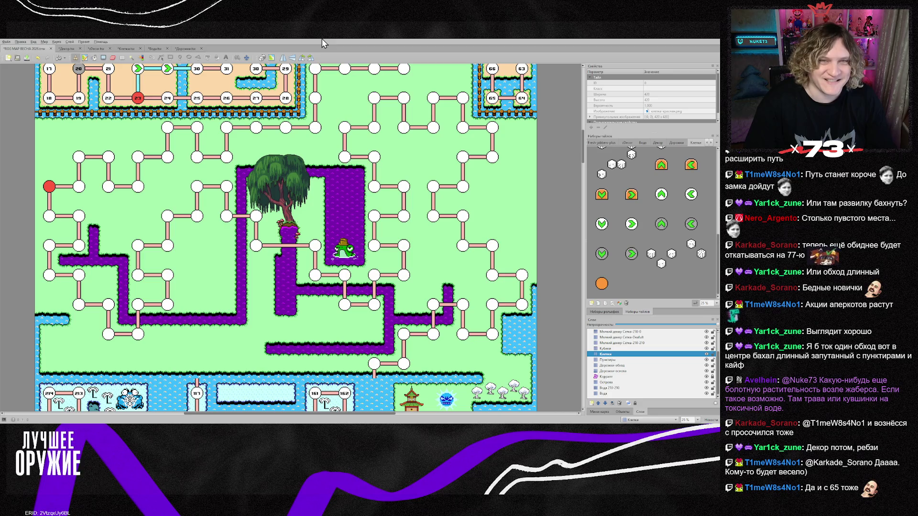
key(ctrl+s)
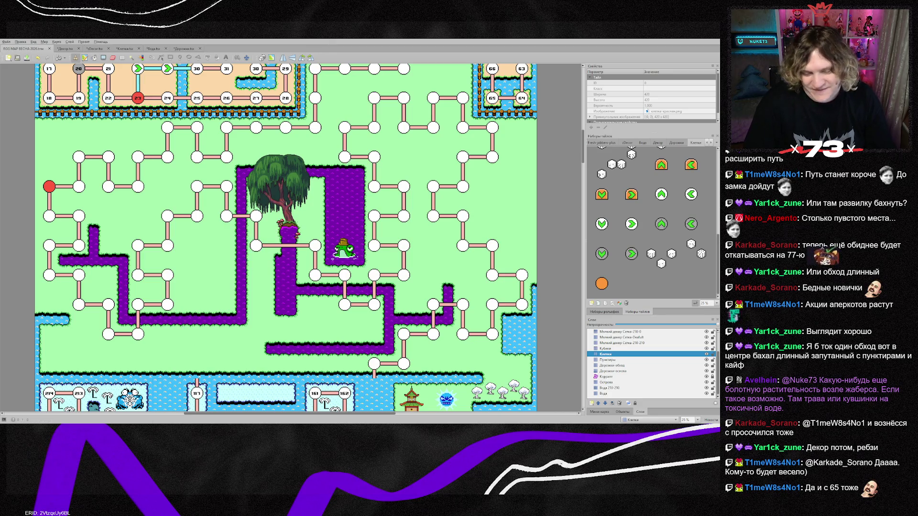
In Photoshop, close the path-line, water and lake-with-mushrooms images, then return to Tiled.
key(alt+Tab)
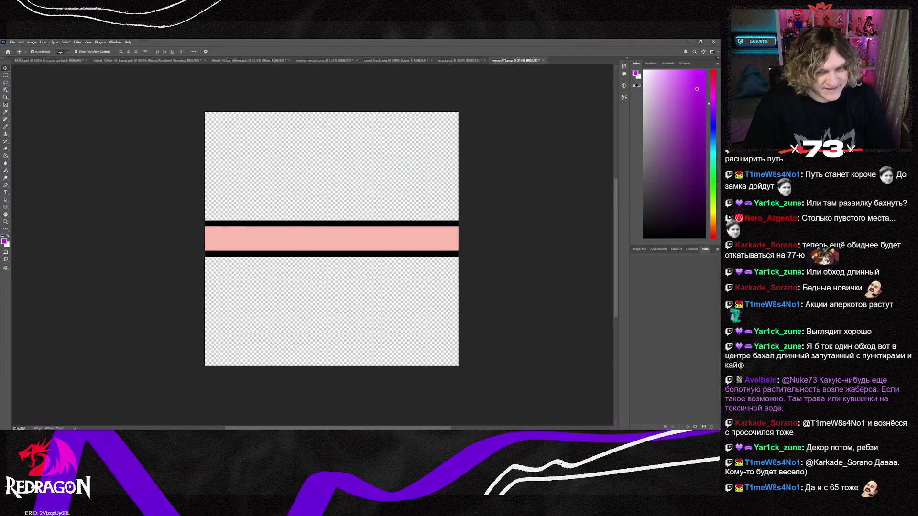
click(543, 60)
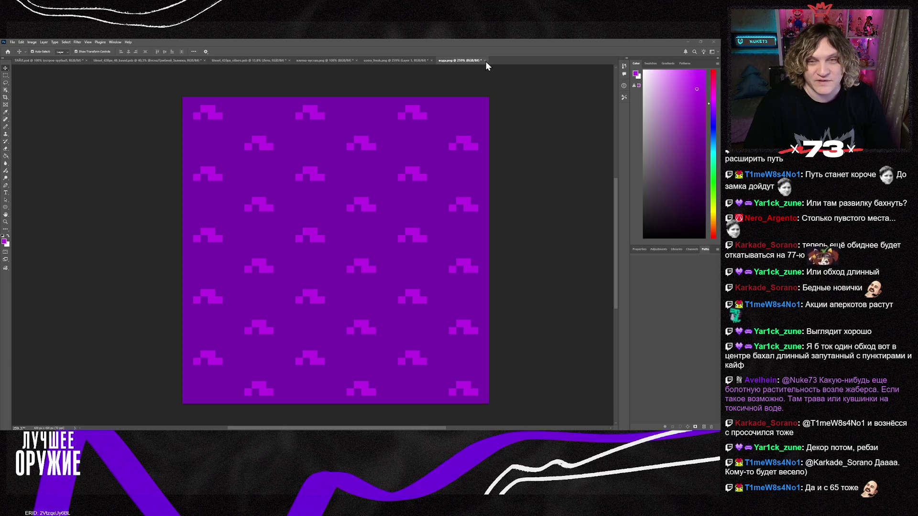
click(485, 61)
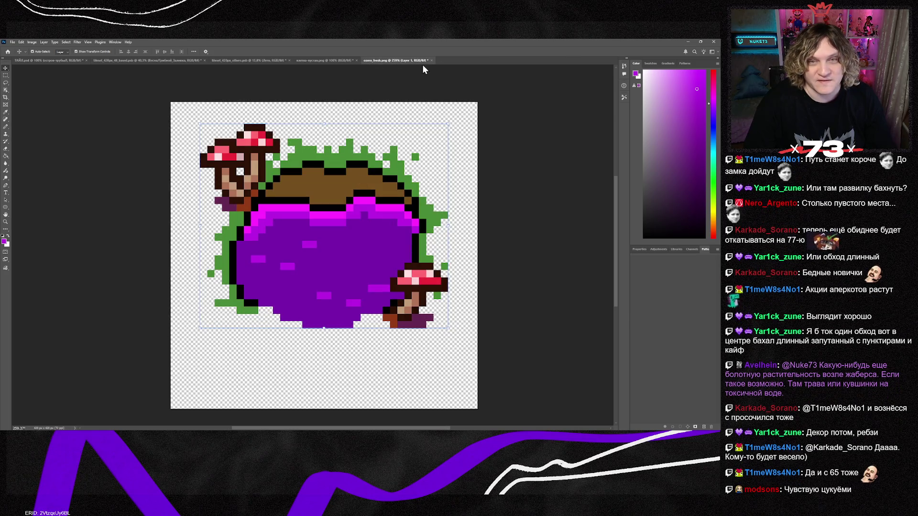
key(ctrl+w)
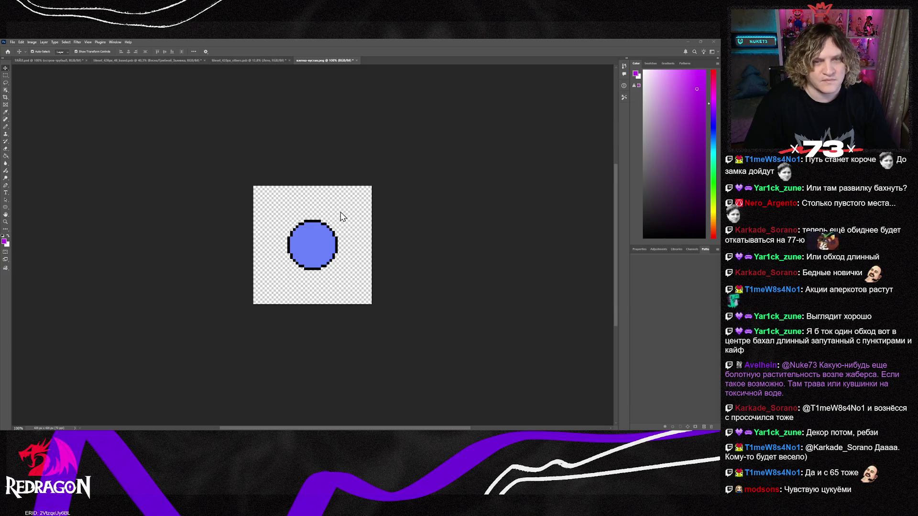
key(alt+Tab)
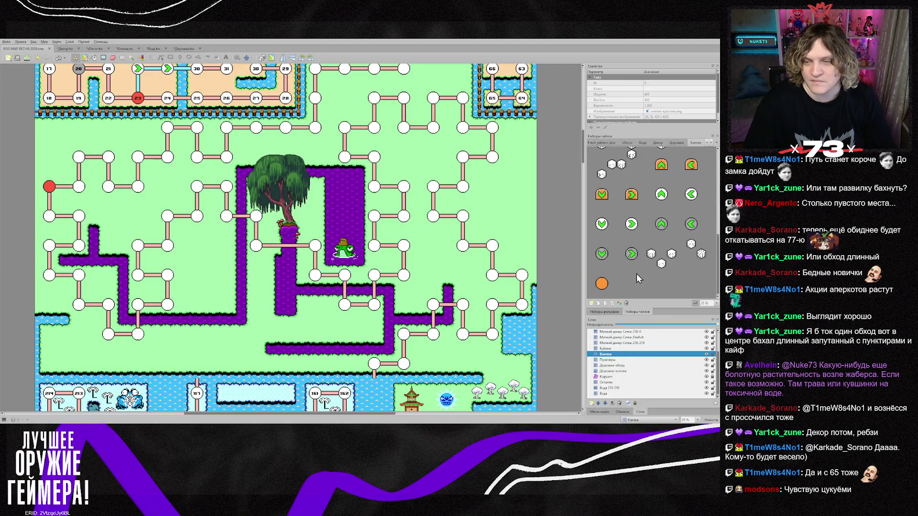
Check the Клетки.tsx tileset, then stamp the blue circle node on the node beside the red one.
click(125, 49)
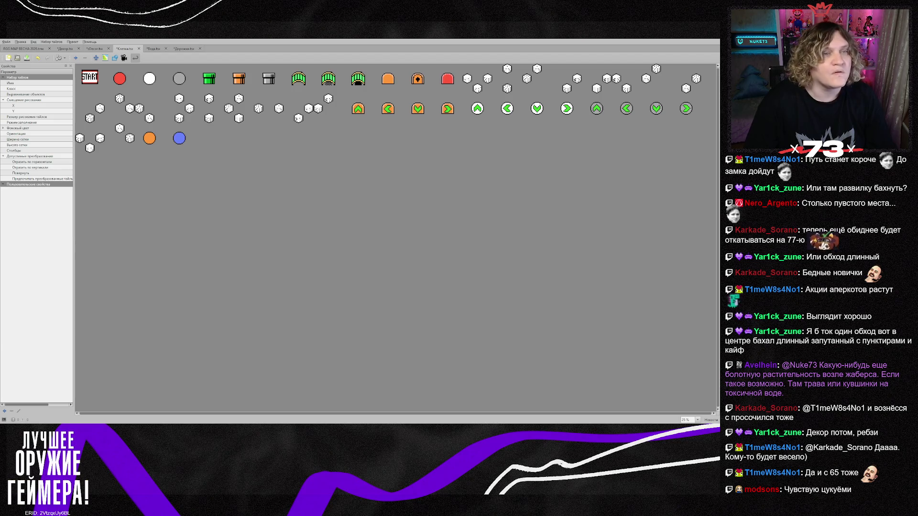
click(29, 48)
click(632, 283)
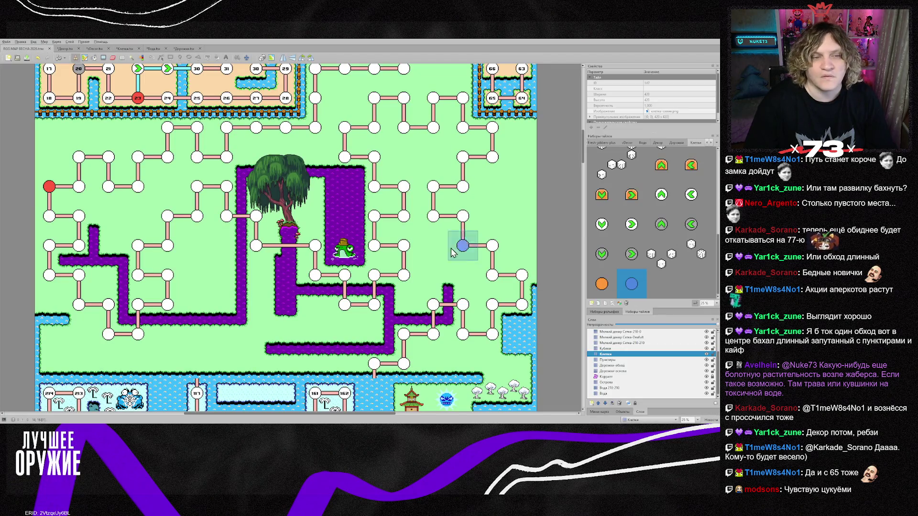
click(79, 187)
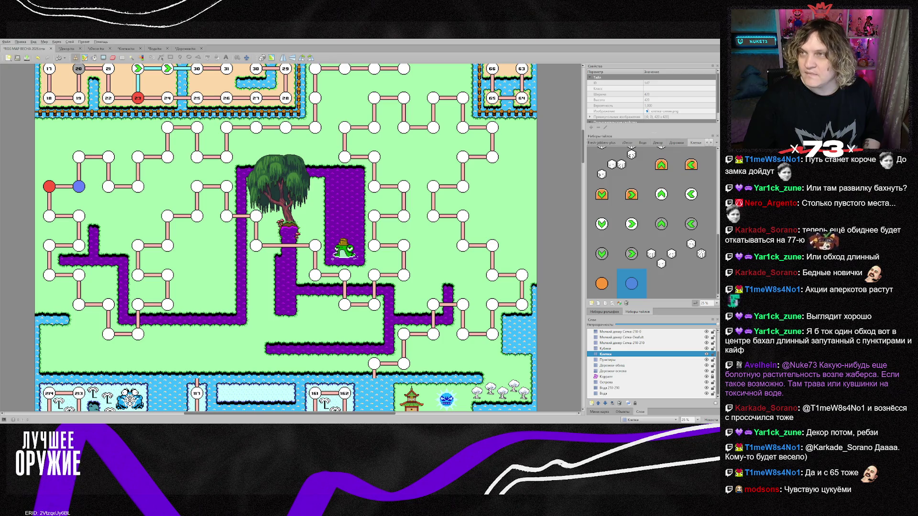
scroll(432, 289, up, 3)
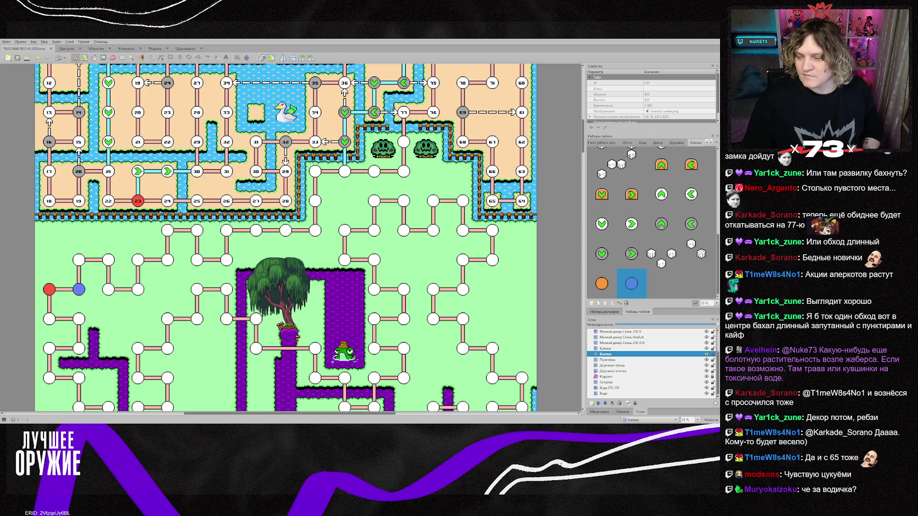
ctrl+scroll(60, 305, up, 3)
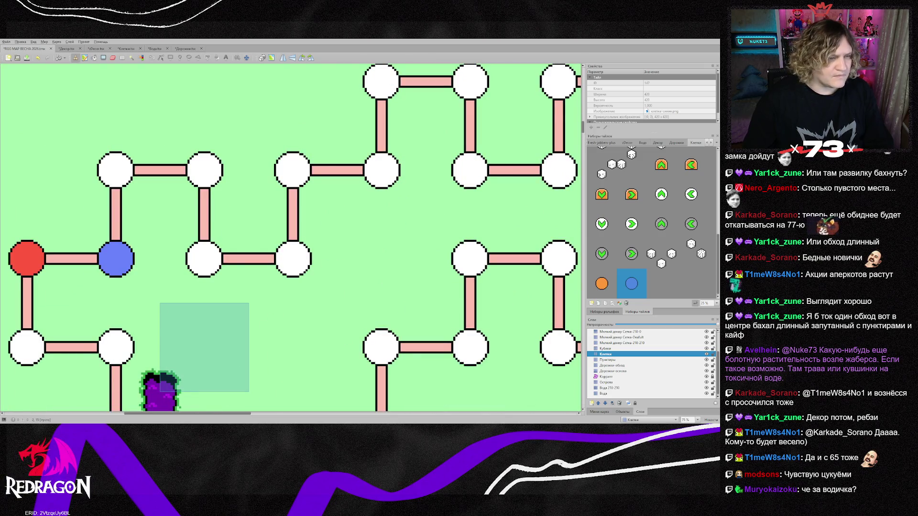
ctrl+scroll(184, 331, down, 1)
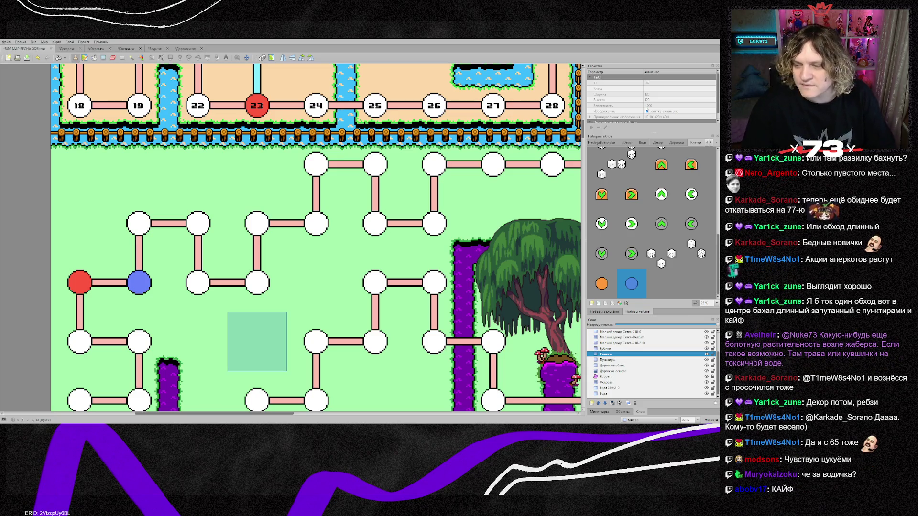
ctrl+scroll(370, 337, down, 1)
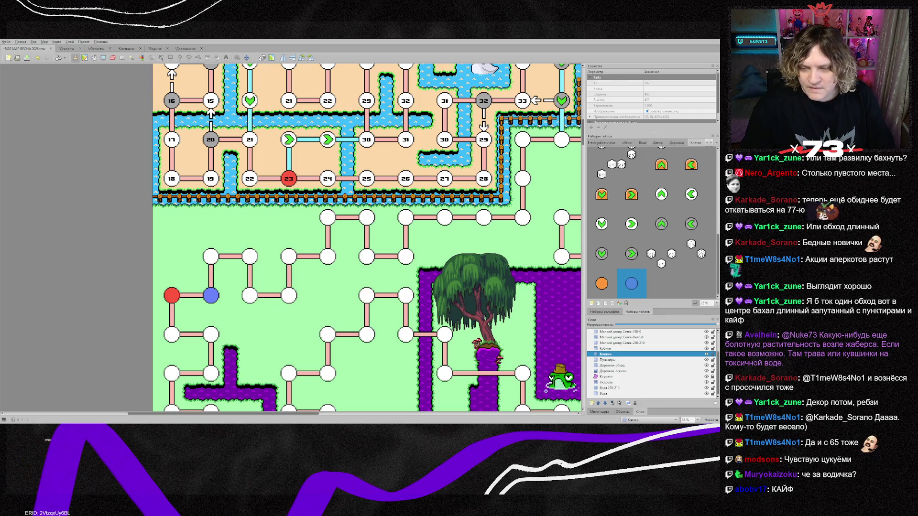
On the Дорожки-обход layer, place a vertical dashed path piece above the red node.
click(613, 365)
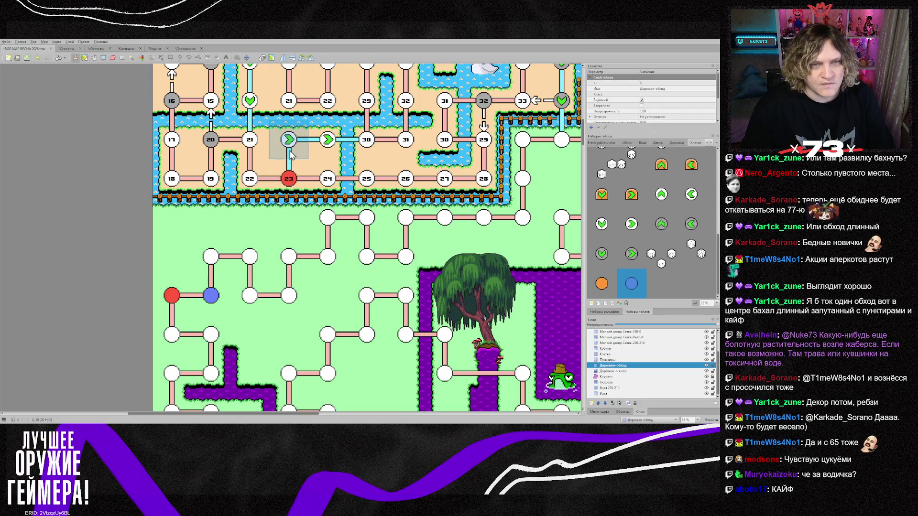
scroll(249, 101, up, 3)
right_click(249, 152)
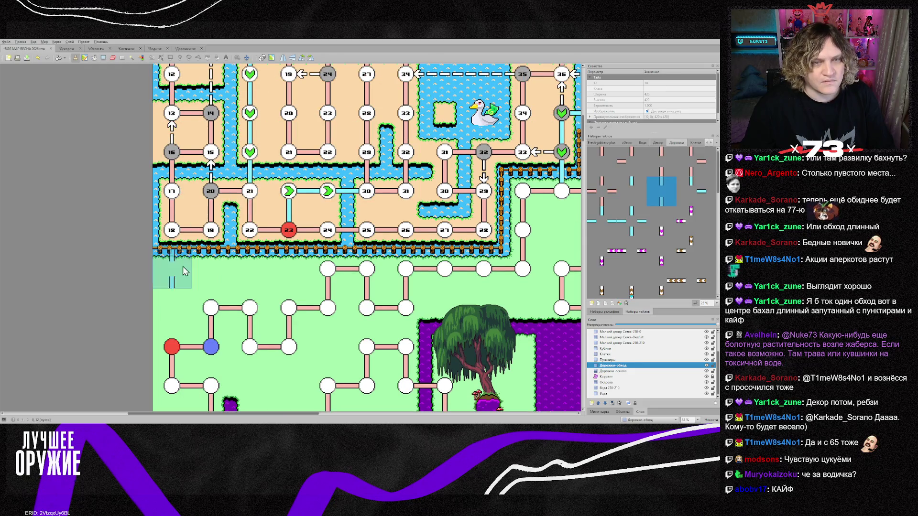
click(170, 306)
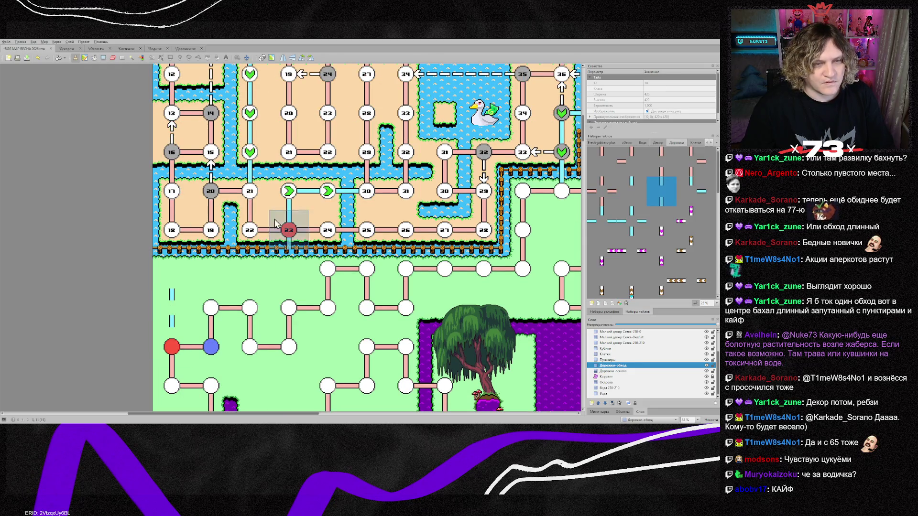
Extend the dashed shortcut horizontally right to the node row and fill its gap.
right_click(287, 196)
click(184, 283)
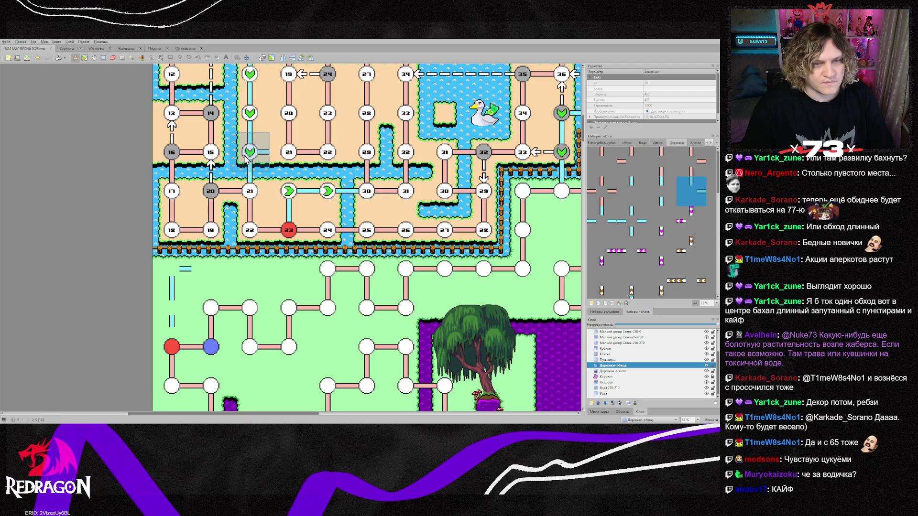
drag(211, 269, 277, 272)
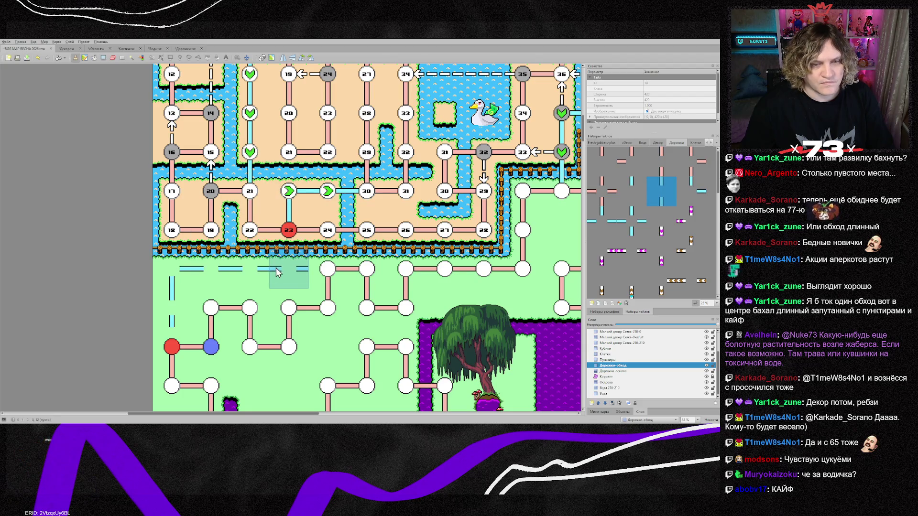
right_click(171, 306)
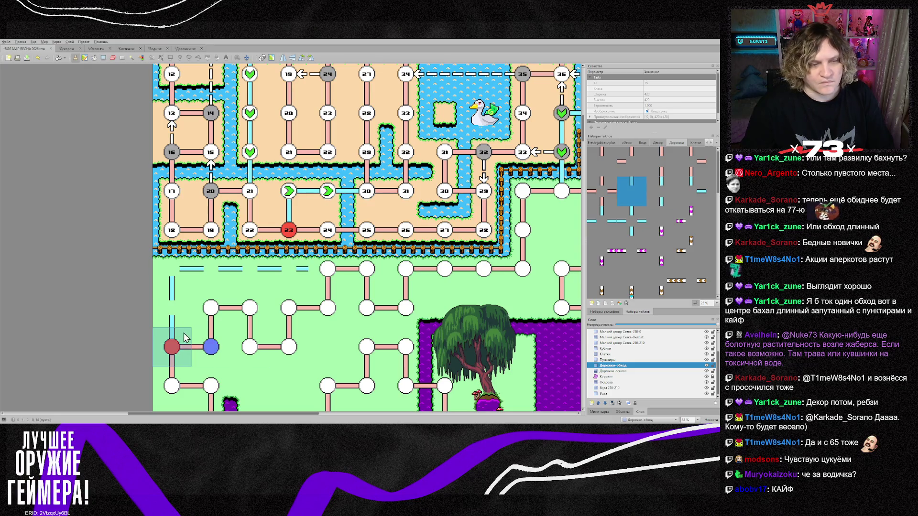
click(314, 279)
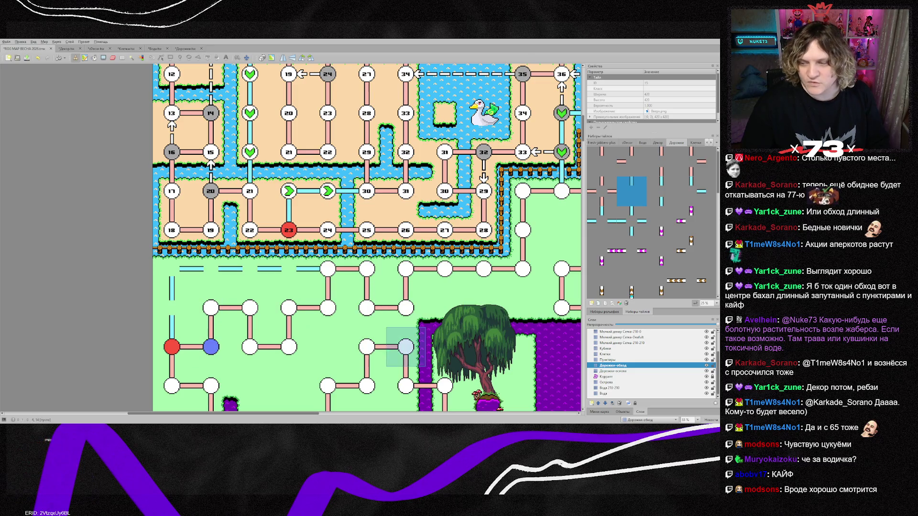
mouse_move(312, 414)
mouse_down()
mouse_move(387, 419)
mouse_move(319, 416)
mouse_up()
scroll(297, 370, down, 1)
Make Клетки the active layer in the Layers panel.
scroll(297, 367, down, 5)
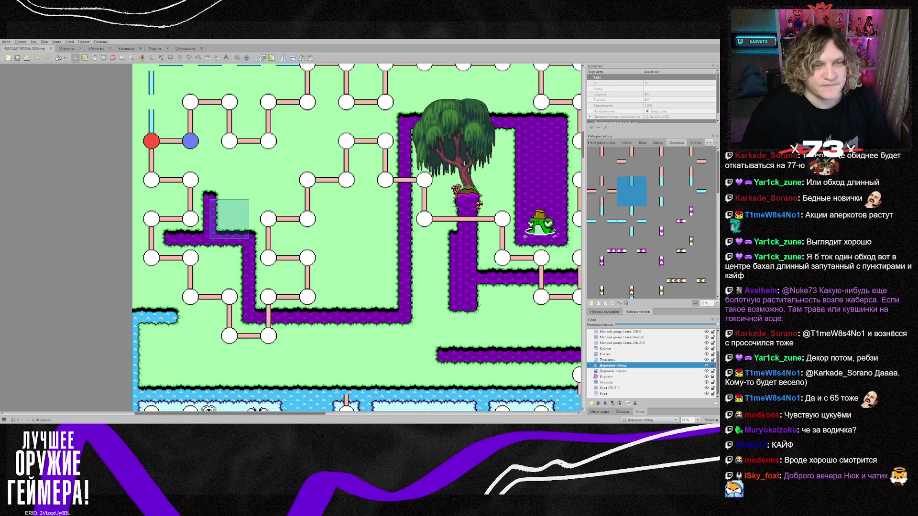
scroll(229, 224, up, 2)
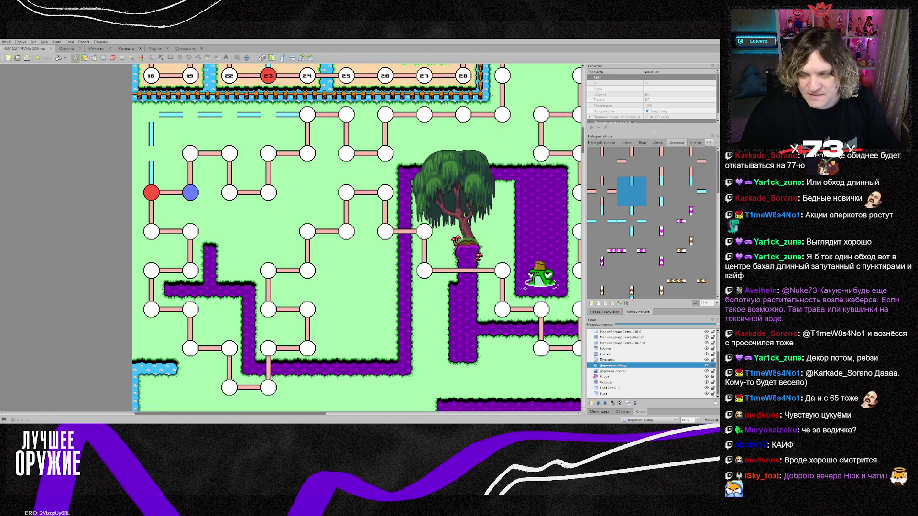
click(605, 353)
Pick the red circle tile from the Клетки tileset and stamp it on a white node near the swamp.
click(695, 143)
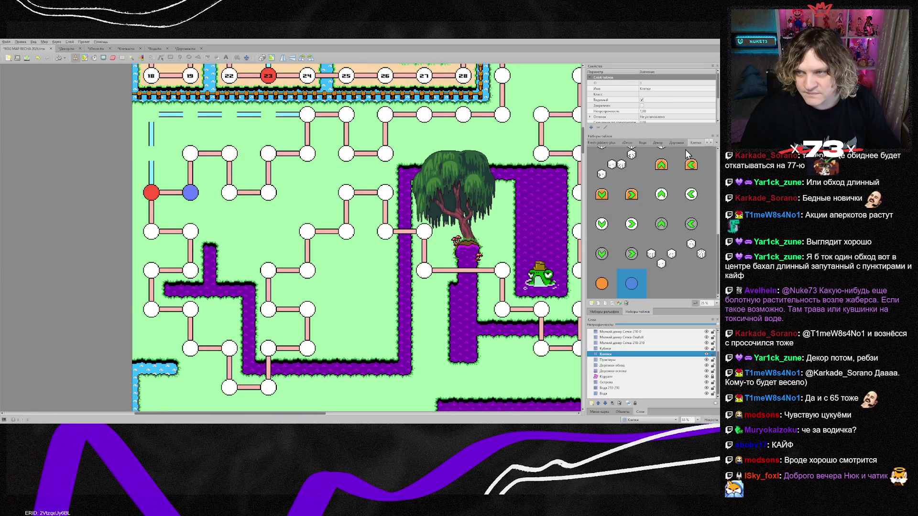
click(634, 163)
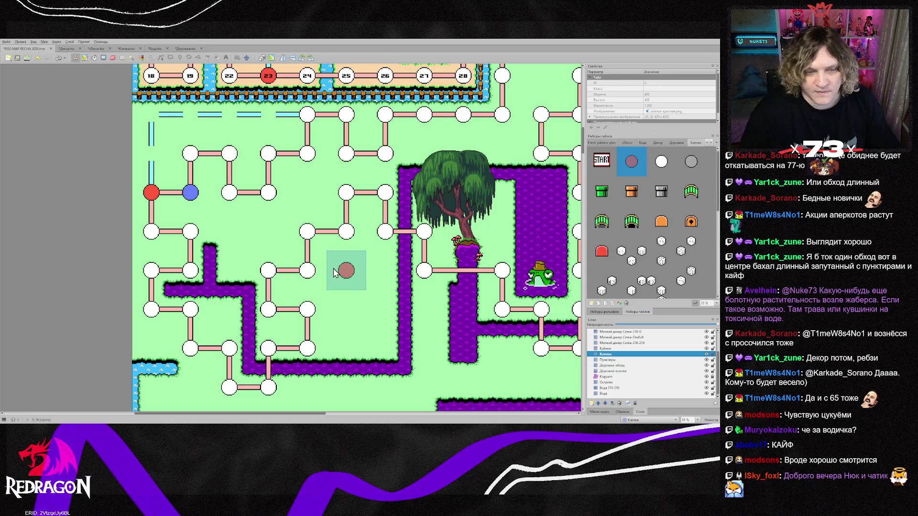
scroll(188, 320, down, 3)
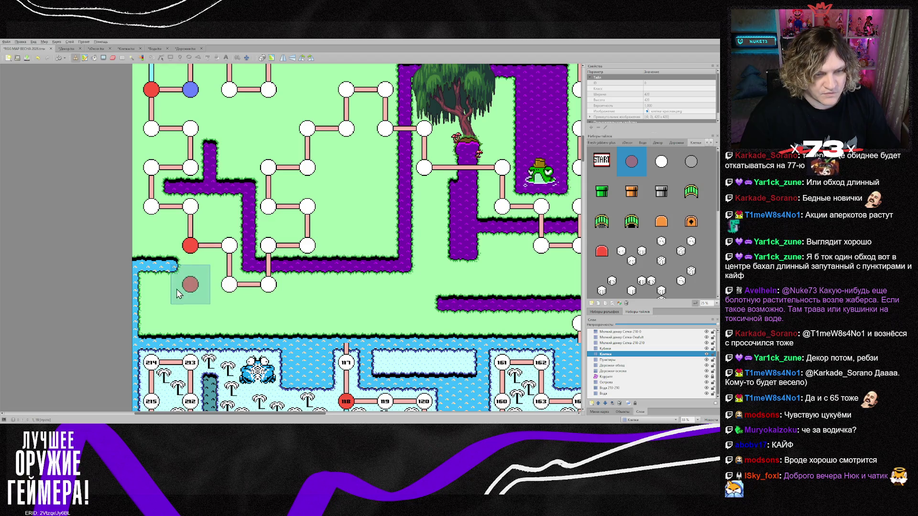
scroll(318, 306, up, 1)
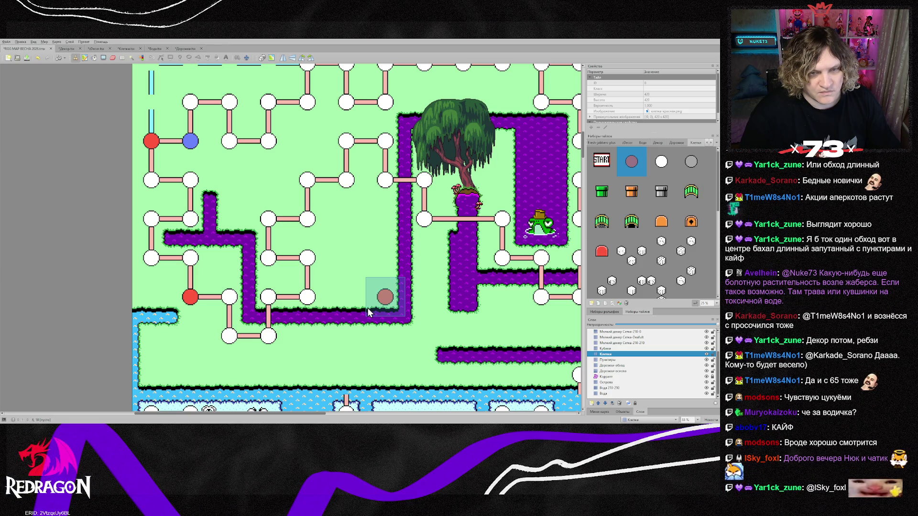
click(344, 187)
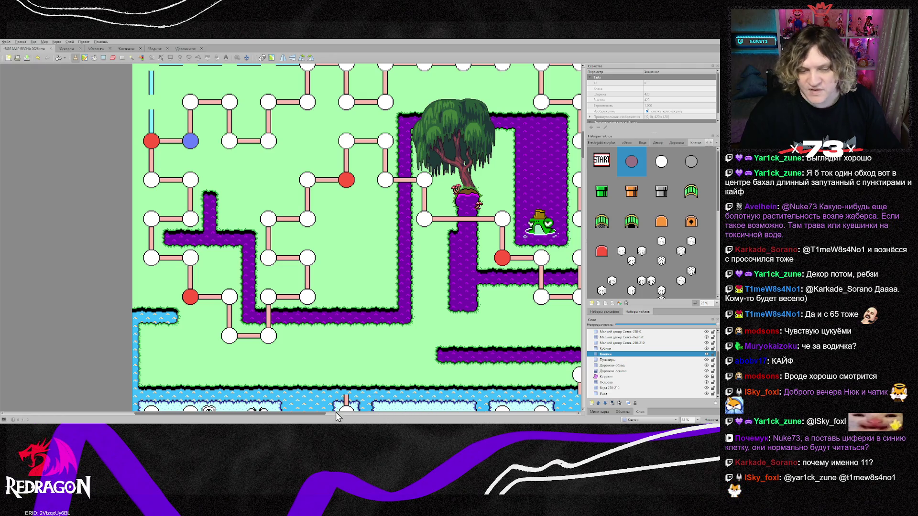
Turn an upper-right path node and a node left of the willow into red nodes.
drag(310, 417, 408, 406)
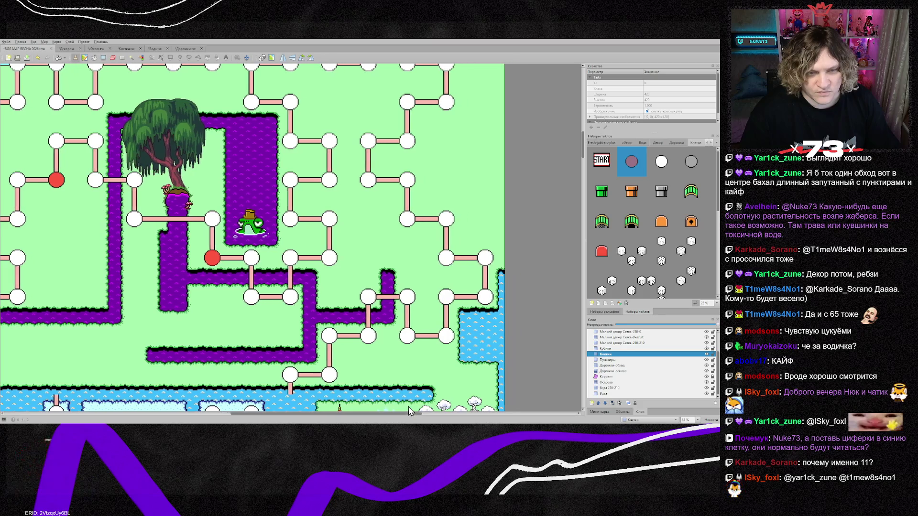
scroll(377, 368, up, 3)
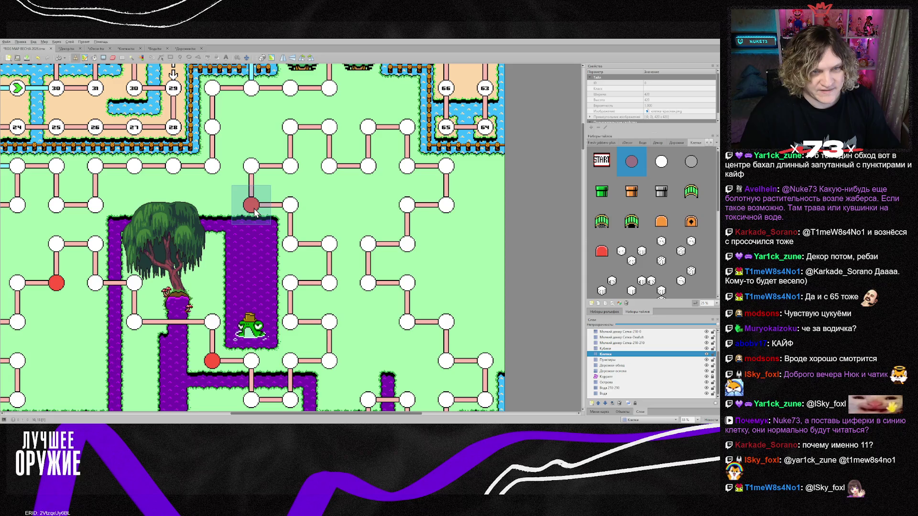
scroll(330, 215, up, 2)
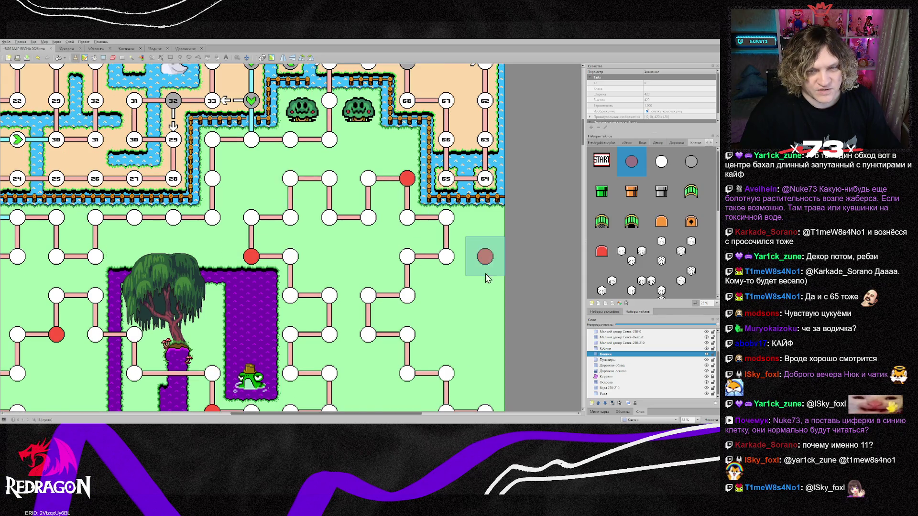
scroll(483, 249, down, 2)
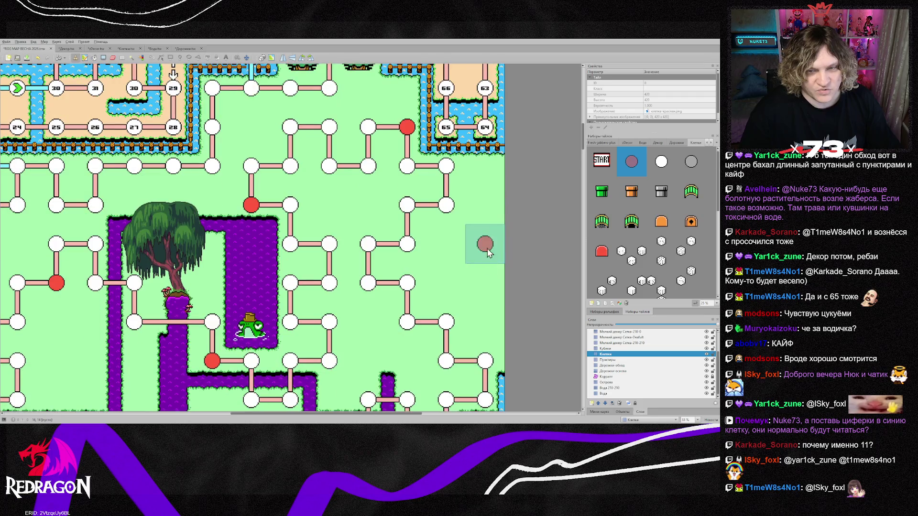
click(453, 180)
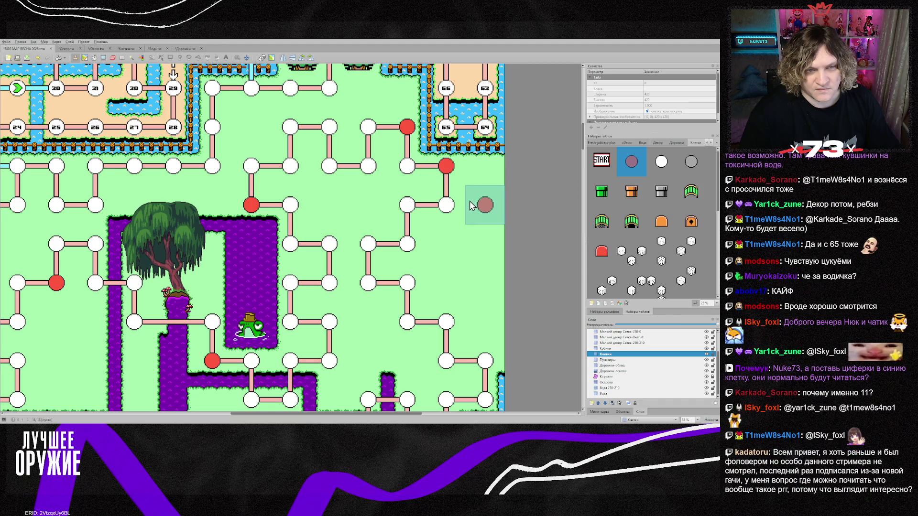
drag(290, 415, 222, 414)
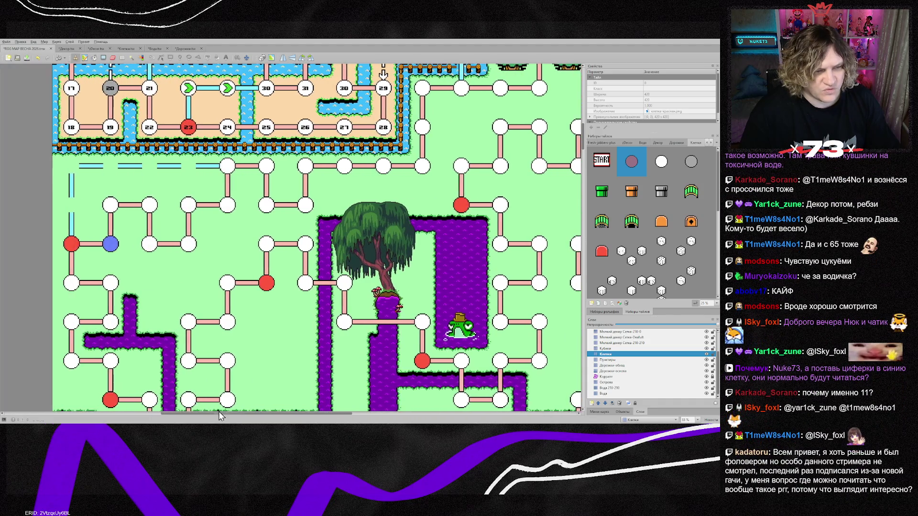
scroll(139, 265, down, 2)
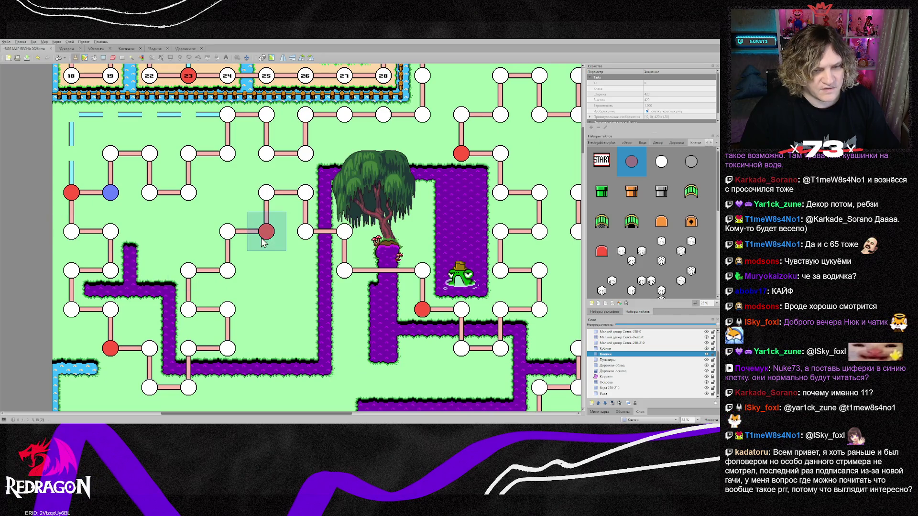
click(423, 320)
scroll(500, 296, up, 2)
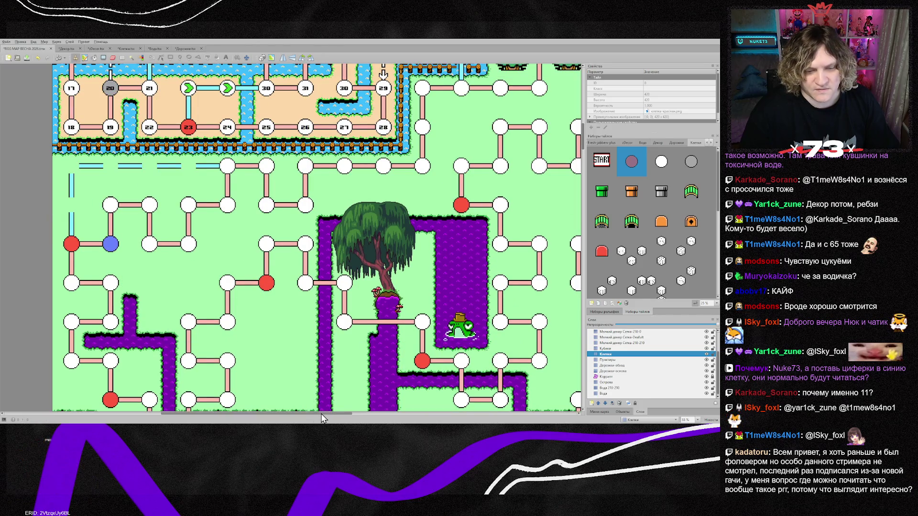
drag(322, 416, 407, 419)
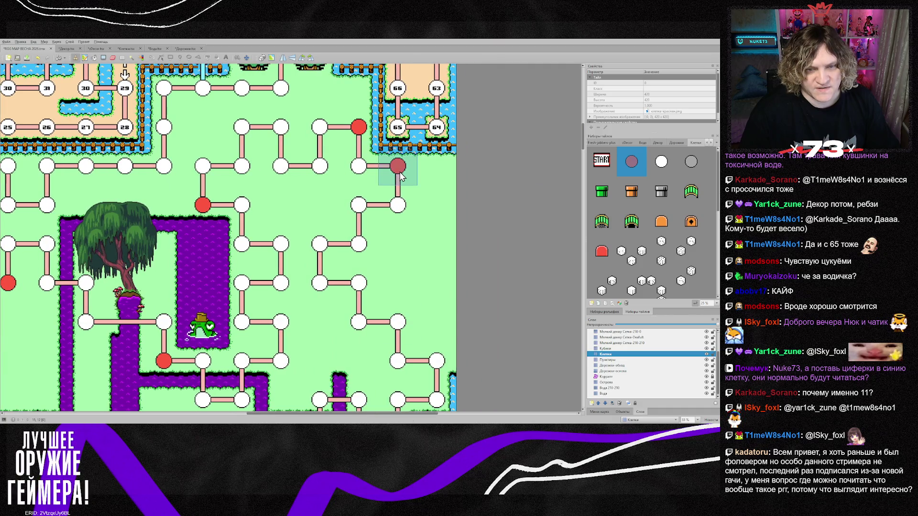
Stamp the red circle tile on the white node right of the swamp, then review the board below.
scroll(428, 237, down, 2)
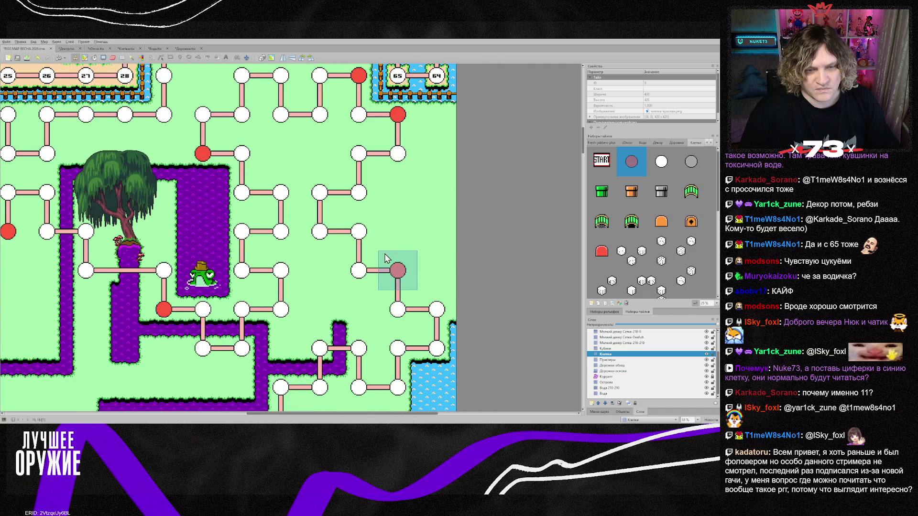
click(358, 270)
scroll(358, 348, down, 1)
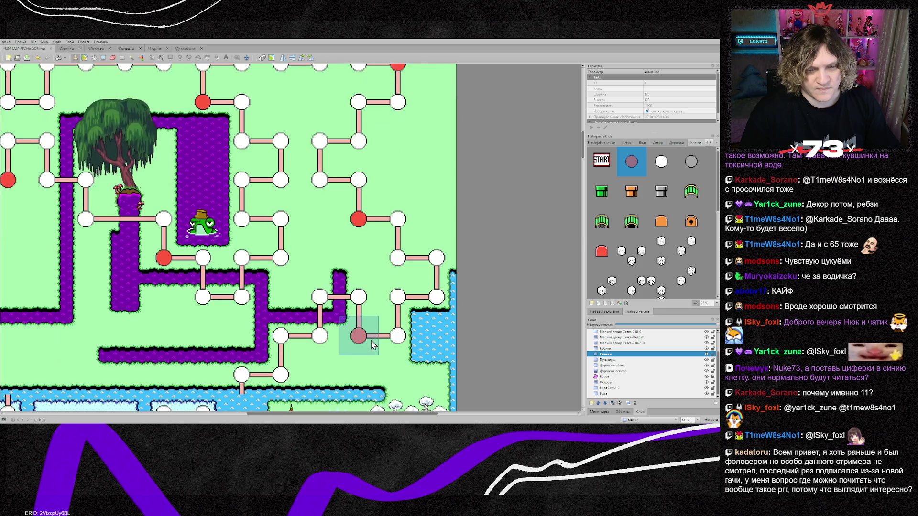
scroll(436, 354, down, 1)
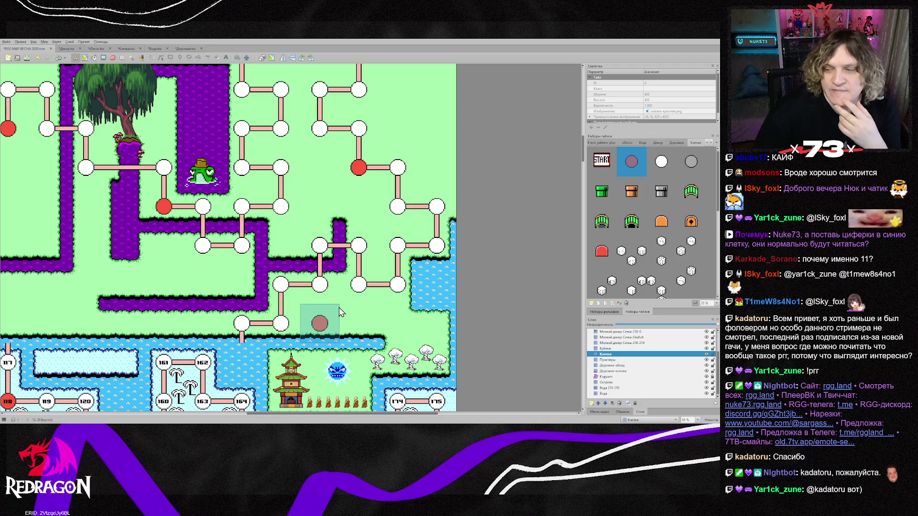
scroll(341, 312, up, 3)
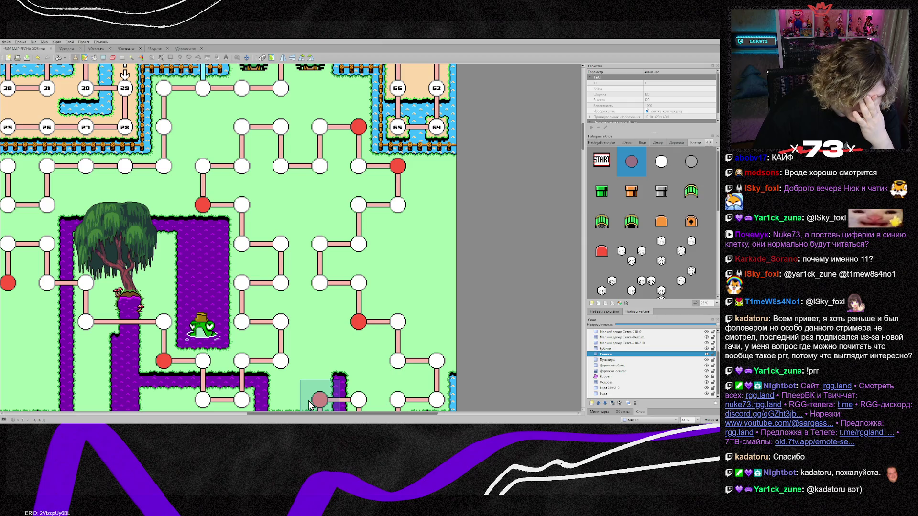
scroll(325, 392, down, 1)
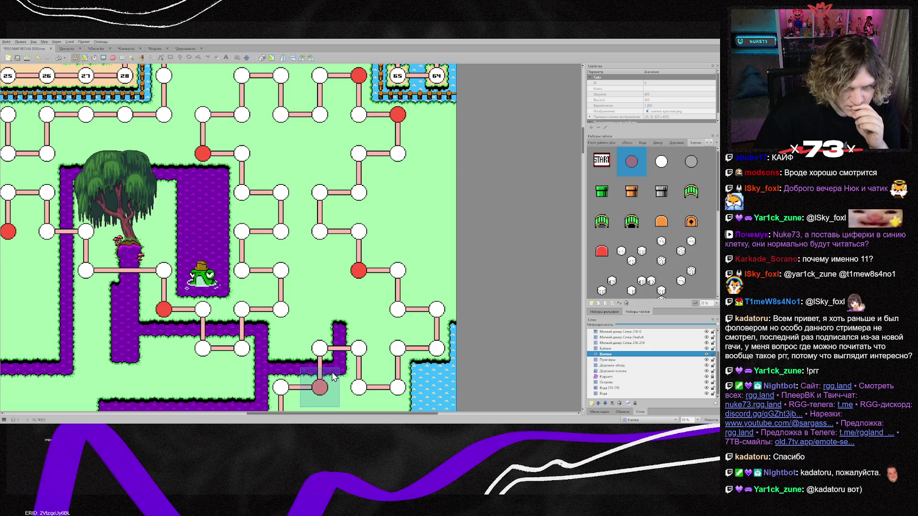
scroll(359, 315, down, 1)
scroll(360, 316, down, 1)
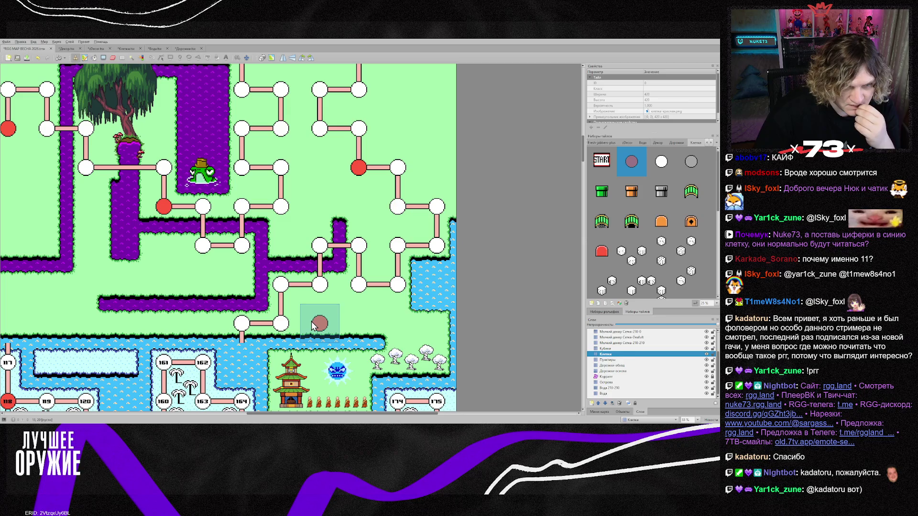
drag(296, 420, 238, 420)
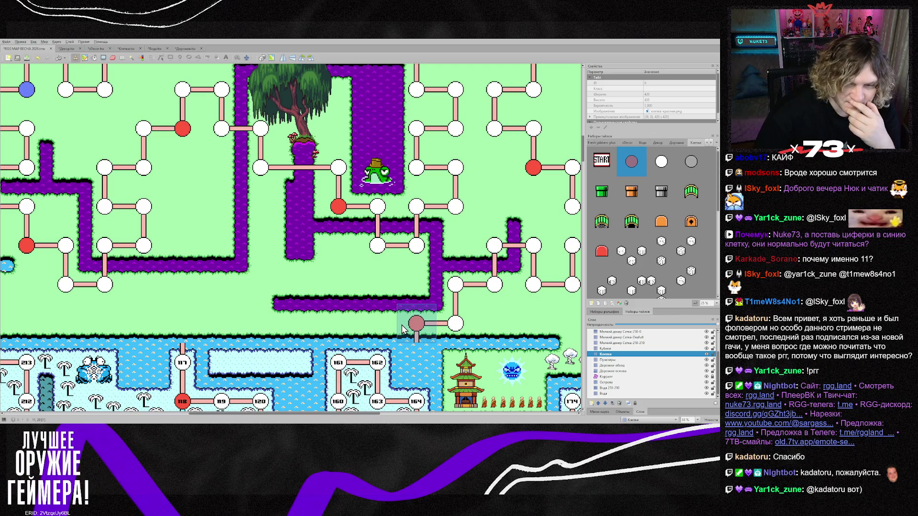
scroll(392, 328, down, 1)
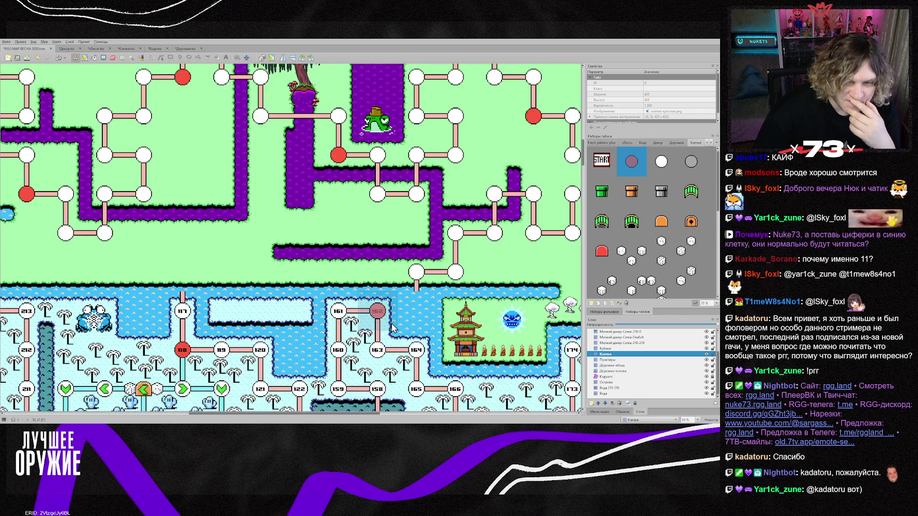
scroll(392, 328, down, 1)
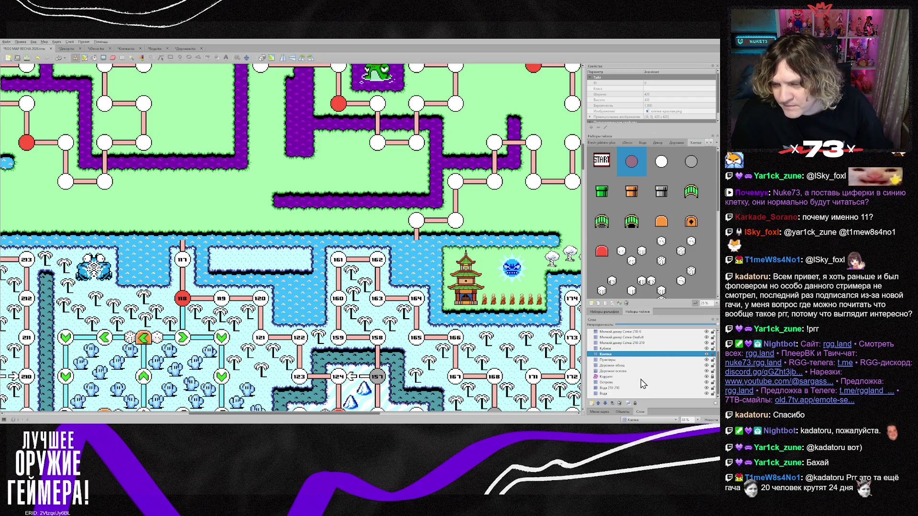
On the Дорожки-основа layer, copy a path tile from the map and place it below the swamp path.
click(617, 371)
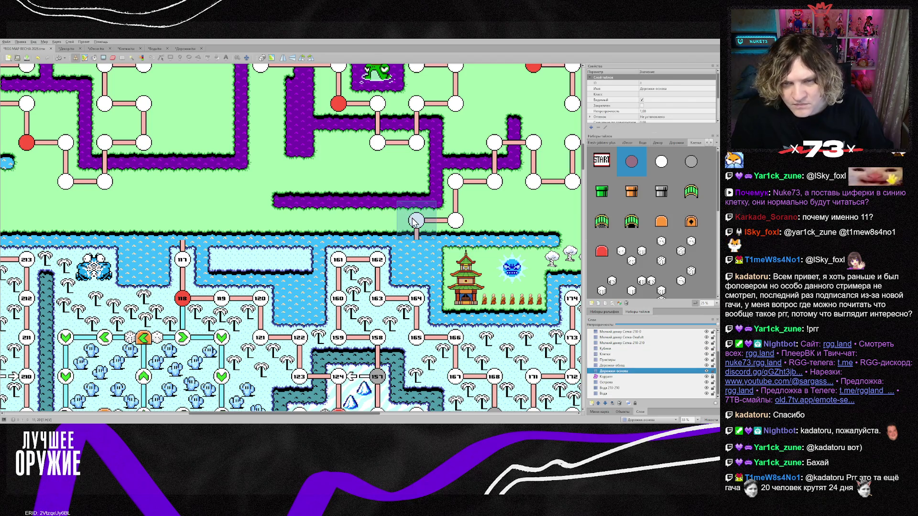
right_click(427, 228)
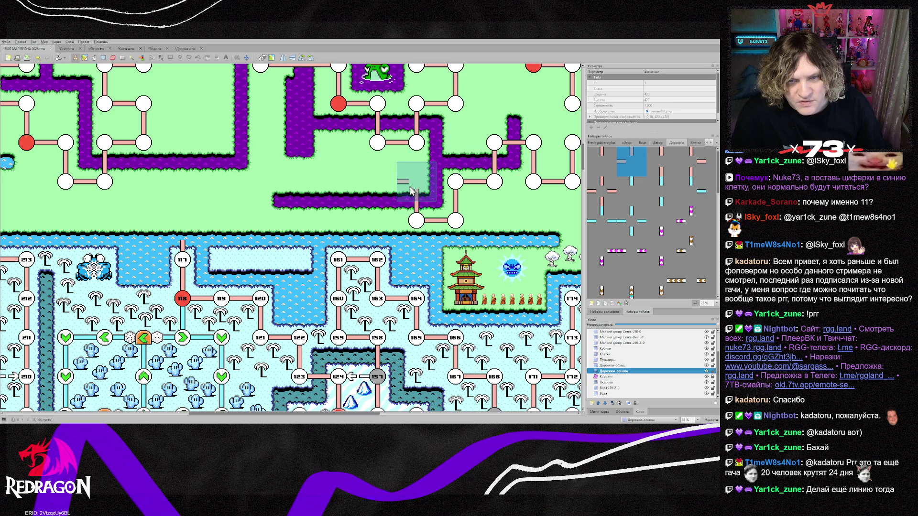
click(383, 194)
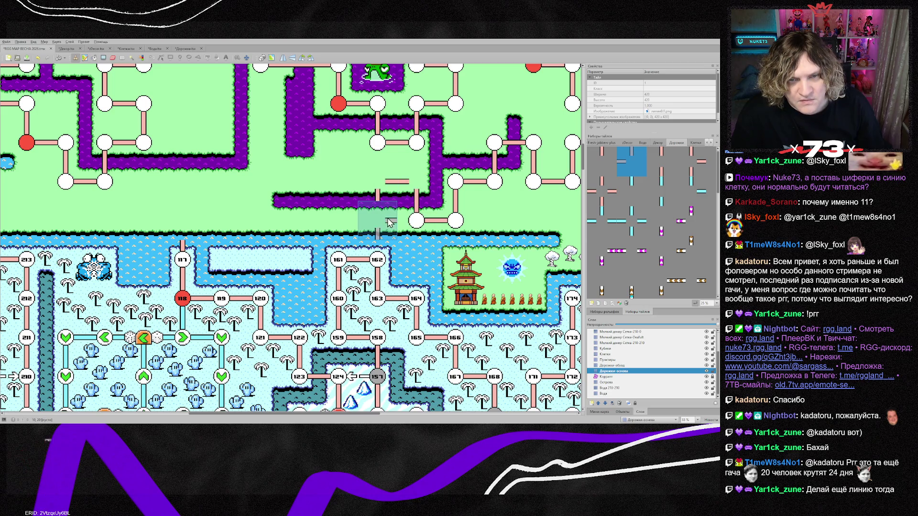
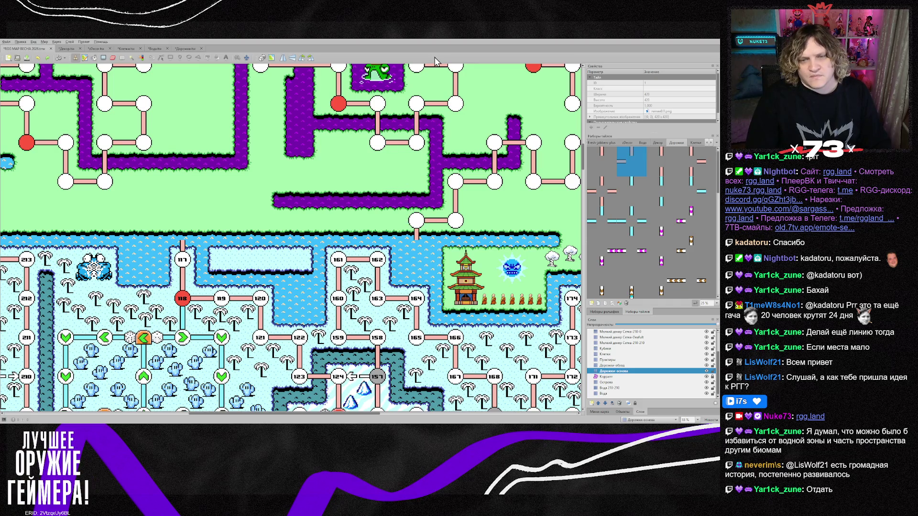
Bring the path board into view and select the Клетки cells layer.
scroll(335, 241, up, 2)
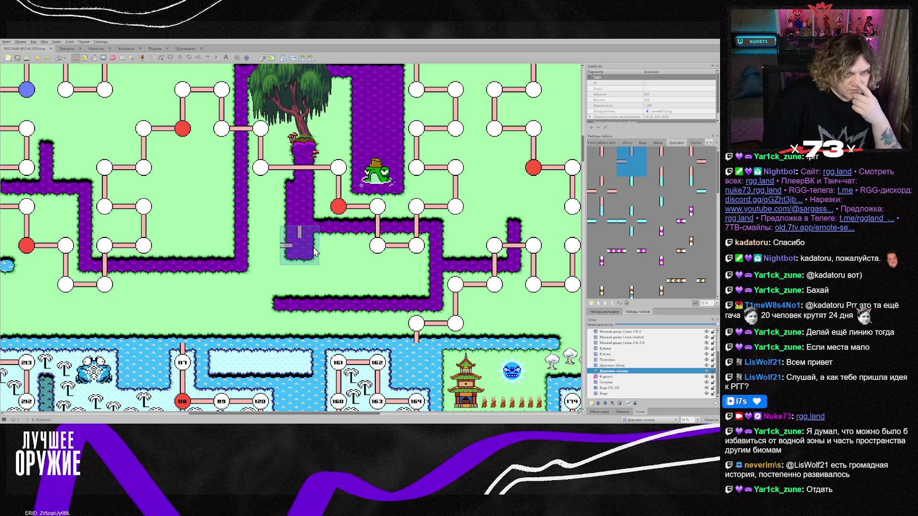
scroll(314, 251, up, 3)
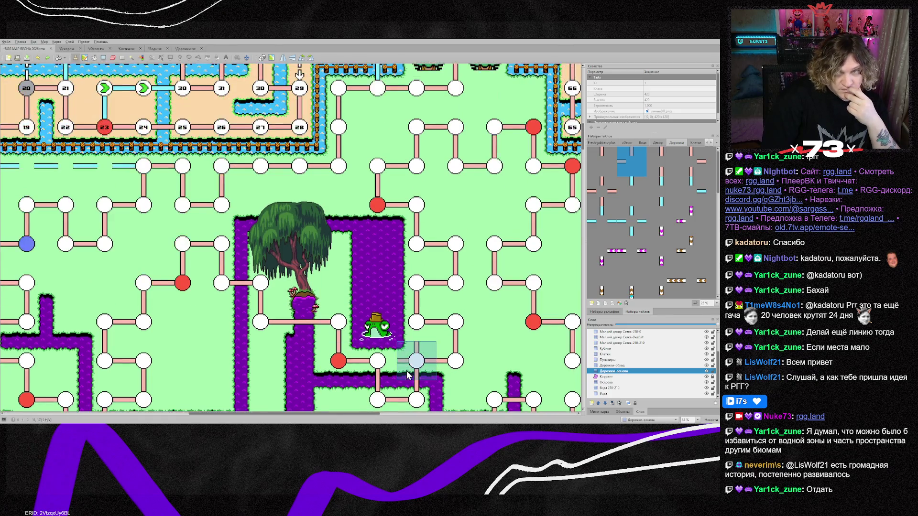
drag(363, 414, 417, 419)
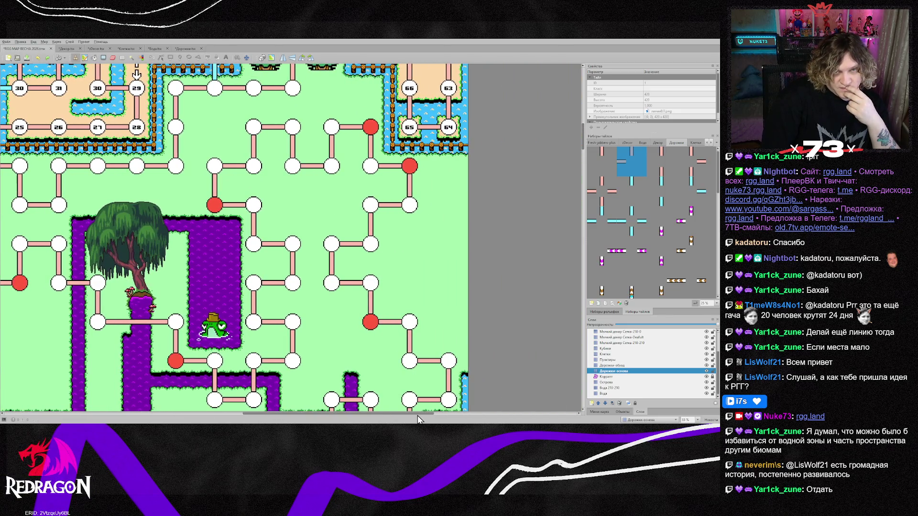
scroll(373, 381, down, 3)
scroll(372, 381, up, 1)
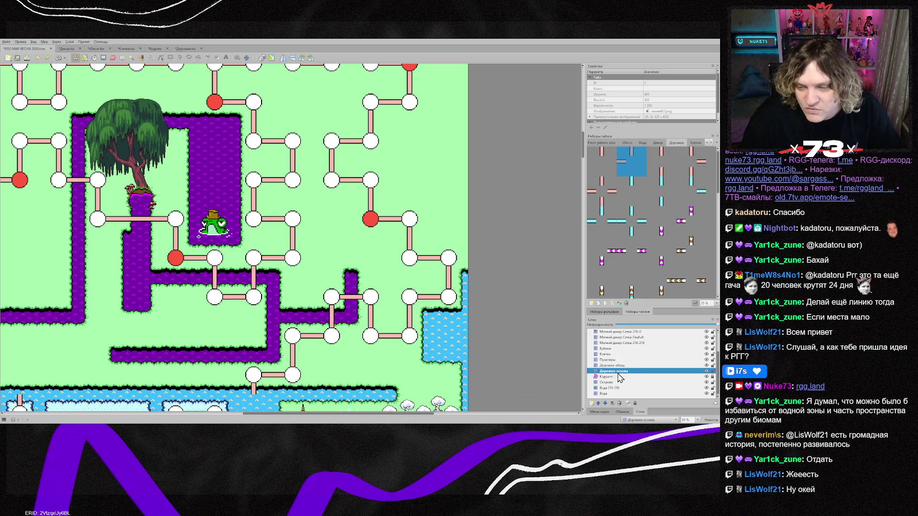
click(605, 355)
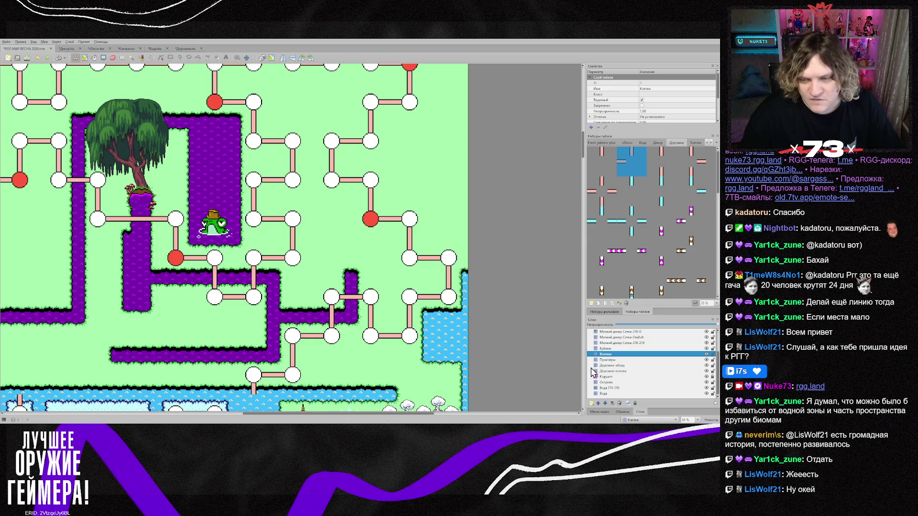
Stamp the red circle cell tile over a white node near the lower river.
click(696, 143)
click(631, 162)
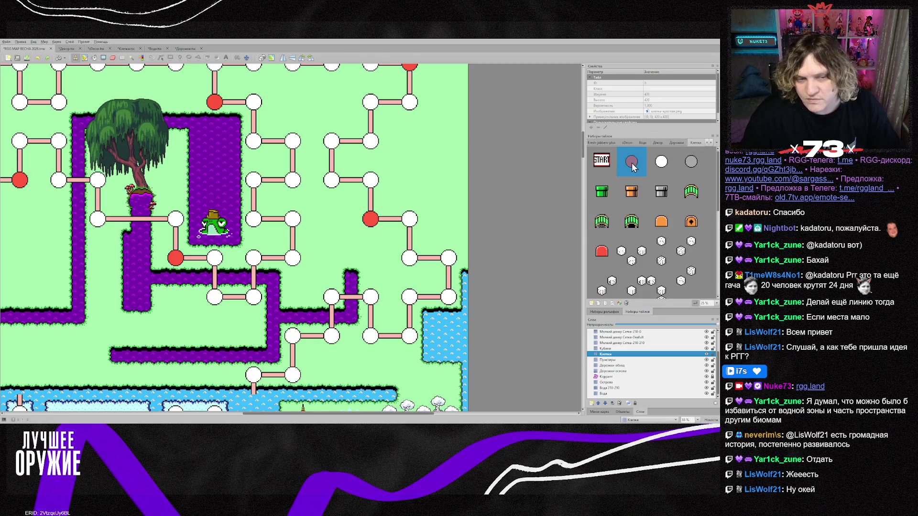
click(289, 339)
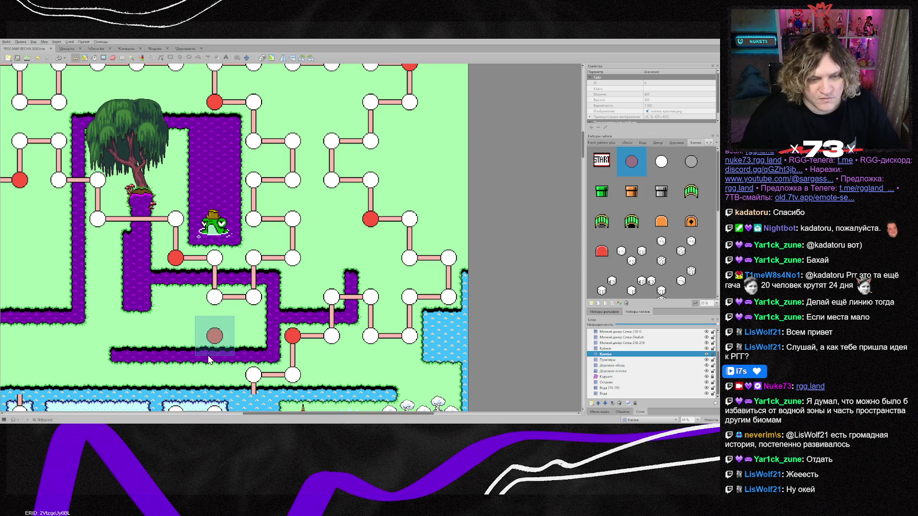
drag(422, 415, 333, 414)
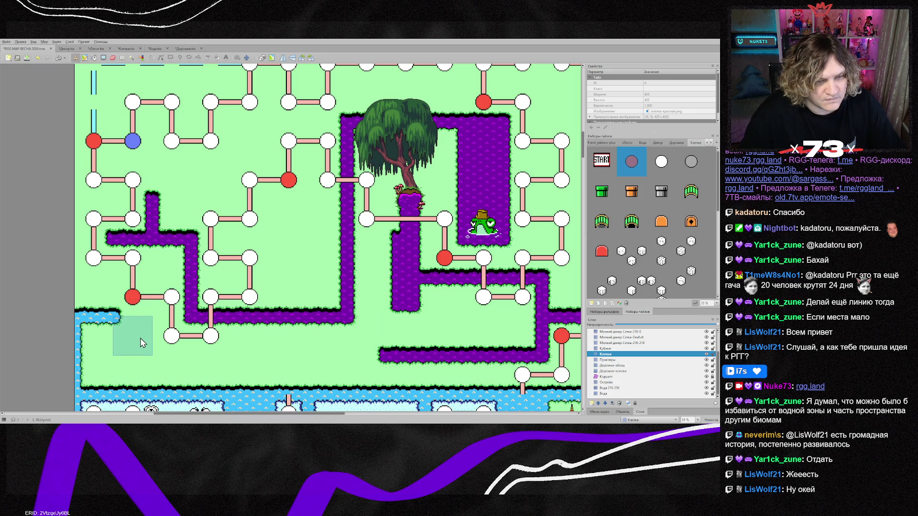
scroll(141, 343, down, 3)
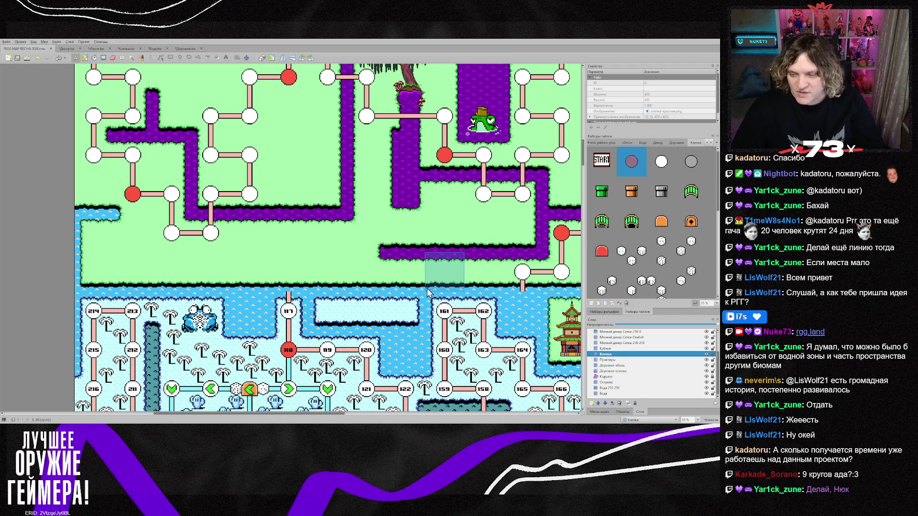
scroll(143, 299, down, 5)
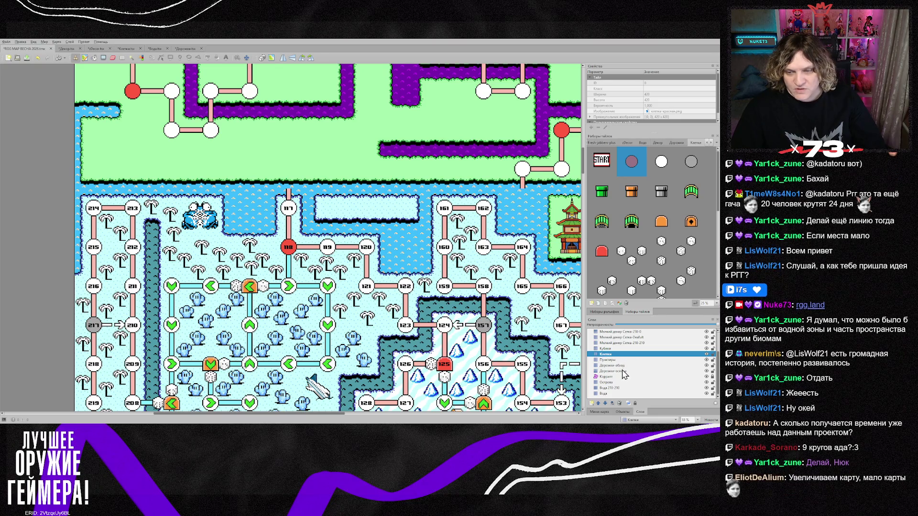
Select the Дорожки-основа, Острова and Кубики layers and erase the snowy island's top row.
shift+click(617, 372)
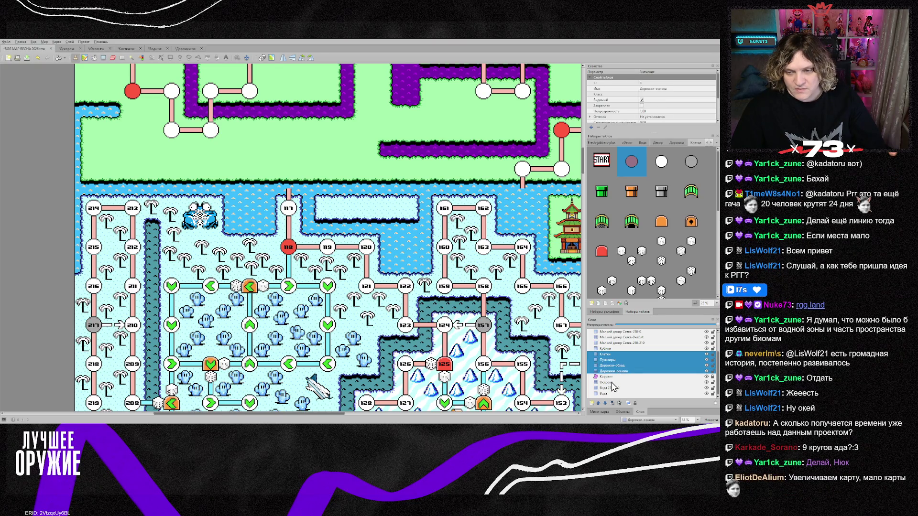
ctrl+click(617, 383)
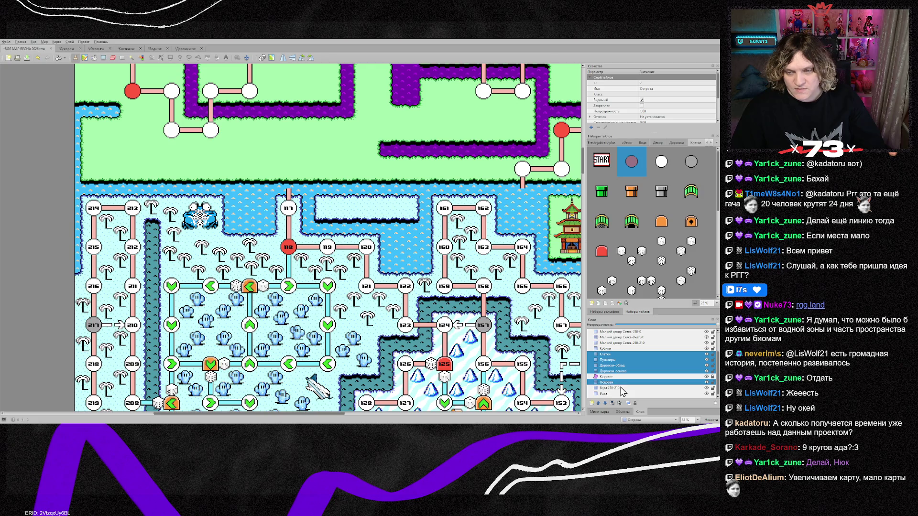
ctrl+click(616, 348)
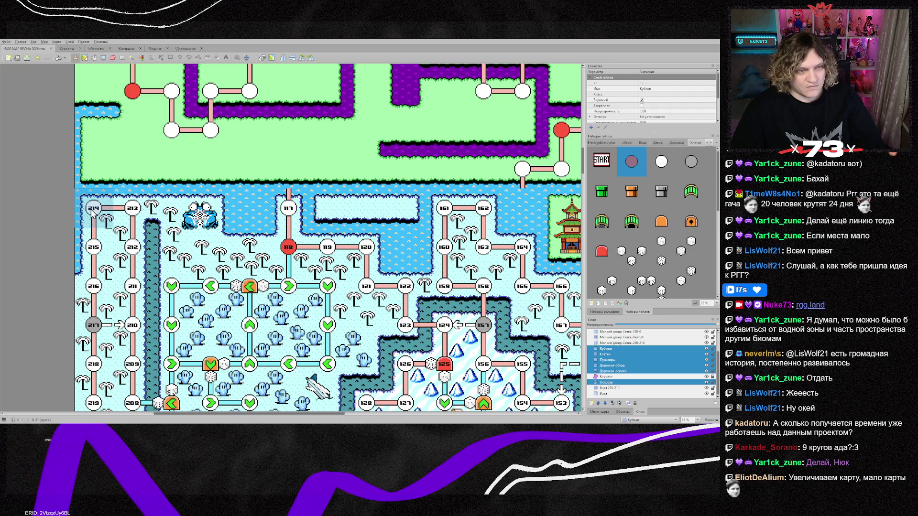
key(e)
mouse_move(93, 210)
mouse_down()
mouse_move(388, 217)
mouse_move(445, 208)
mouse_move(485, 229)
mouse_move(482, 247)
mouse_move(94, 246)
mouse_up()
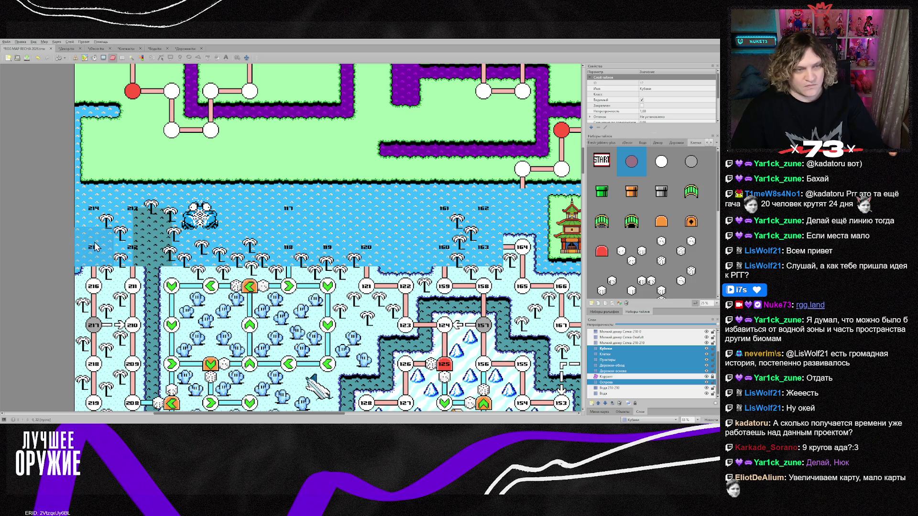
Add the four Мелкий декор layers and erase the palm trees along the new water strip.
scroll(630, 344, up, 1)
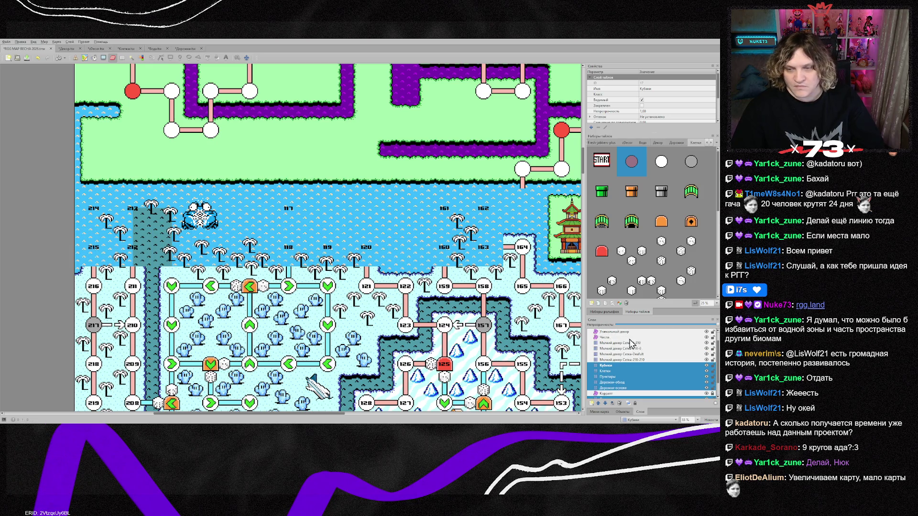
ctrl+click(617, 342)
ctrl+click(617, 348)
ctrl+click(617, 354)
ctrl+click(619, 359)
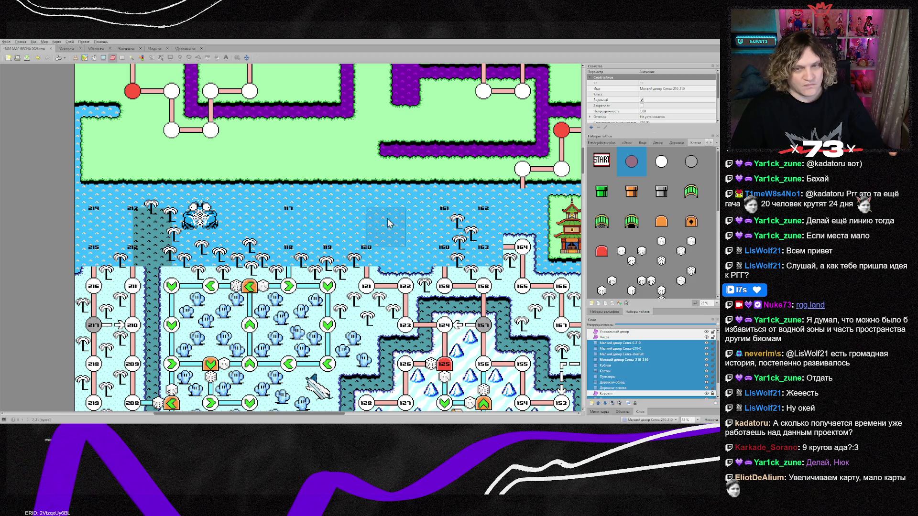
mouse_move(387, 223)
mouse_down()
mouse_move(463, 228)
mouse_move(229, 265)
mouse_move(105, 258)
mouse_up()
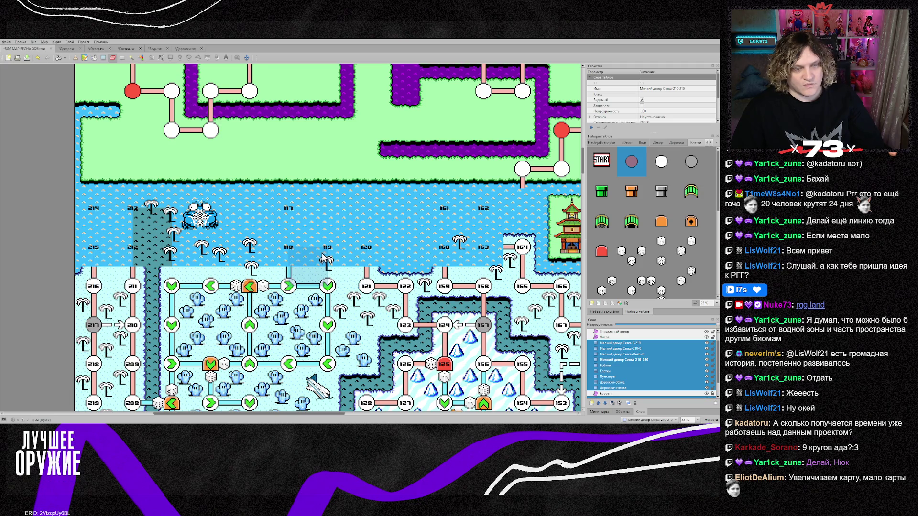
On the Острова layer, paint a sampled grass corner tile into the water.
right_click(159, 258)
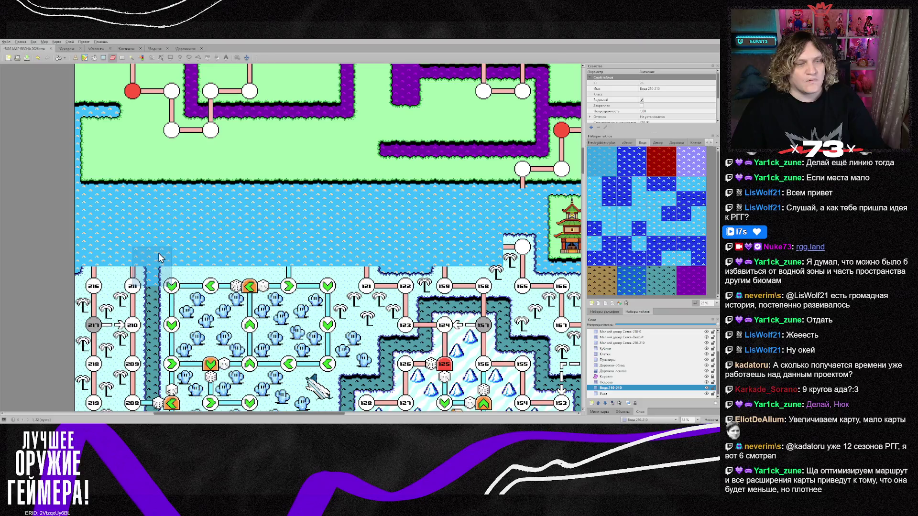
scroll(311, 245, up, 2)
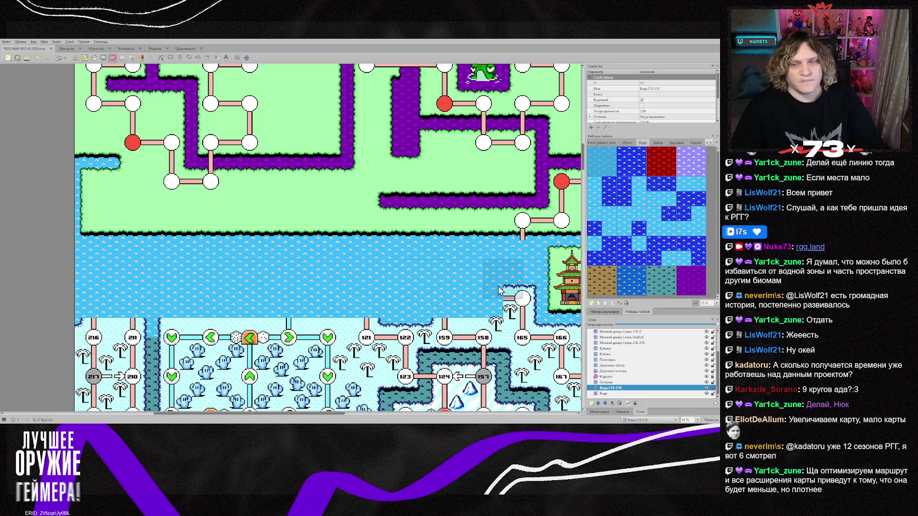
click(606, 383)
click(100, 229)
key(ctrl+z)
key(b)
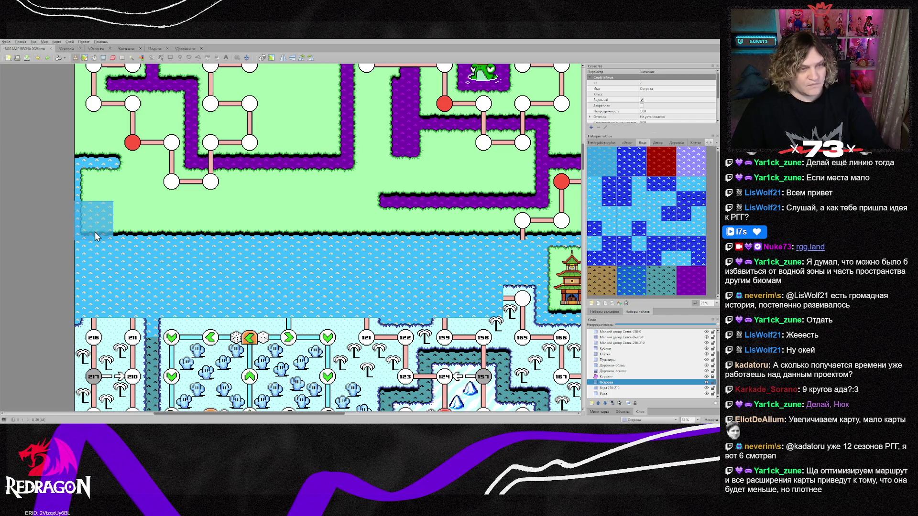
right_click(95, 233)
click(96, 258)
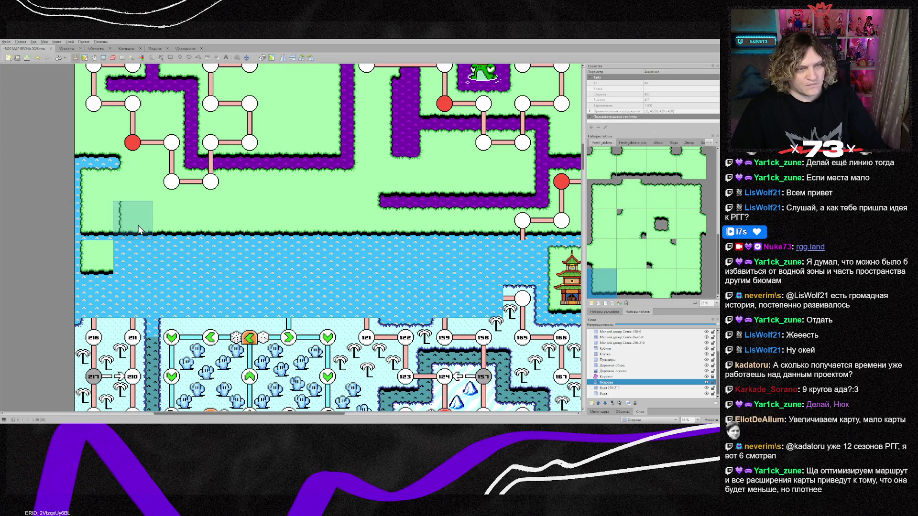
Paint a grass strip across the water, capped with a bottom-right corner tile.
right_click(139, 229)
drag(125, 255, 475, 256)
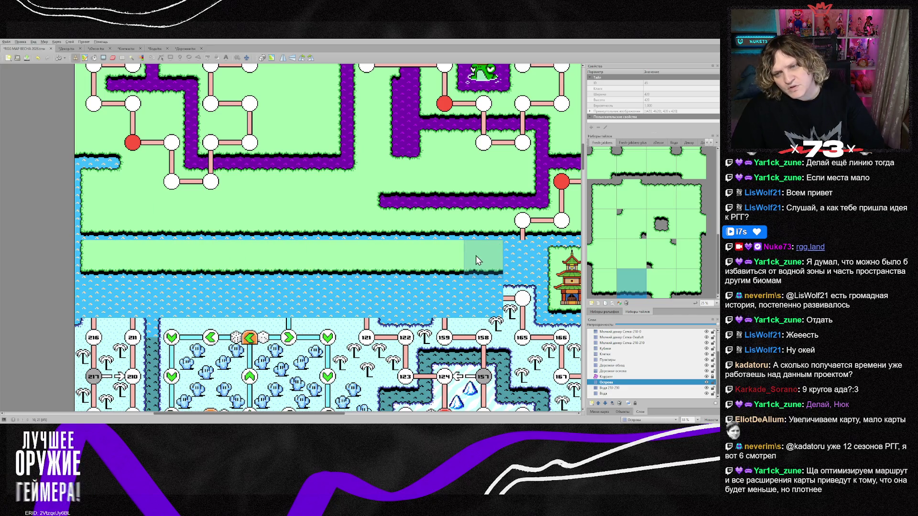
click(681, 280)
click(526, 258)
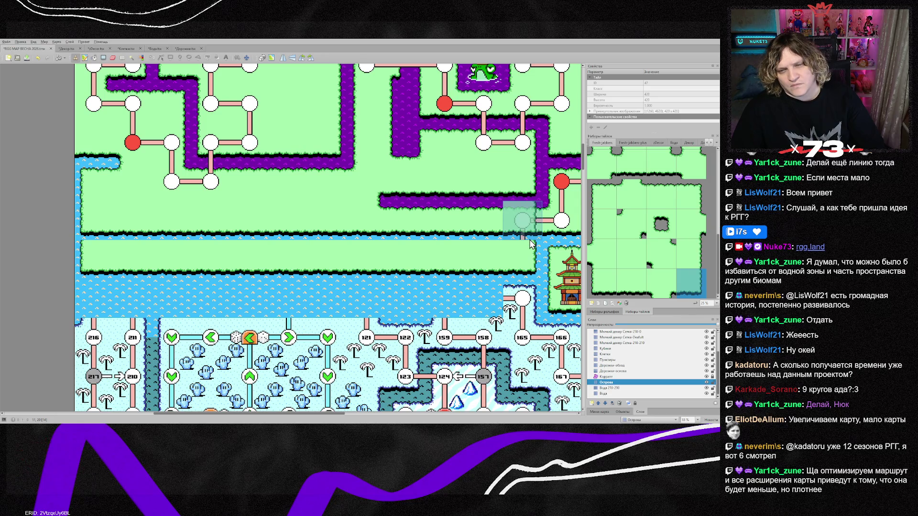
Repaint a shore tile near the strip's end and cover the old shoreline with plain grass.
scroll(660, 207, up, 2)
click(660, 215)
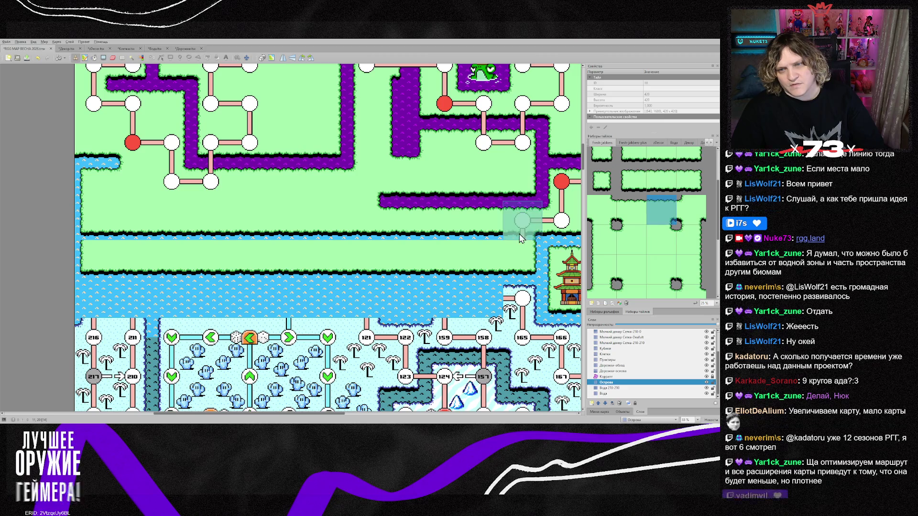
click(524, 223)
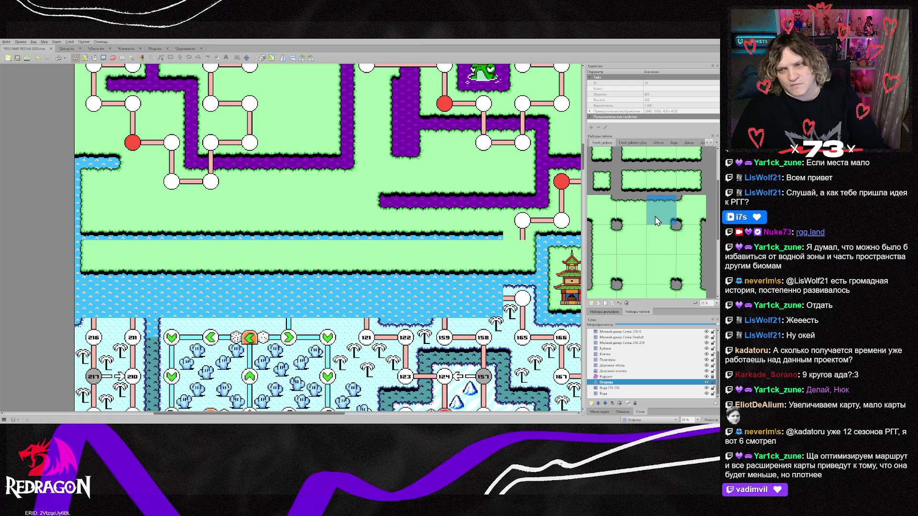
scroll(656, 220, down, 2)
click(661, 194)
drag(472, 240, 433, 236)
click(407, 236)
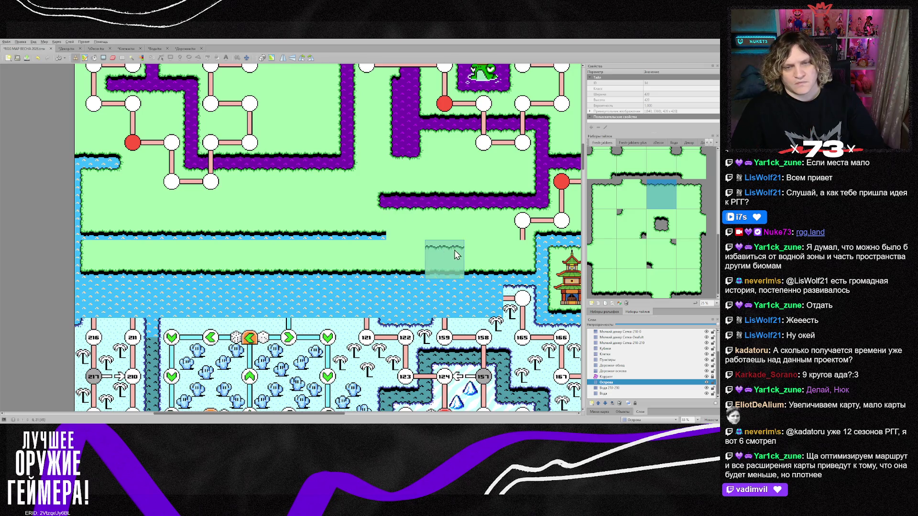
Paint grass over the left end of the water strip.
scroll(644, 233, up, 2)
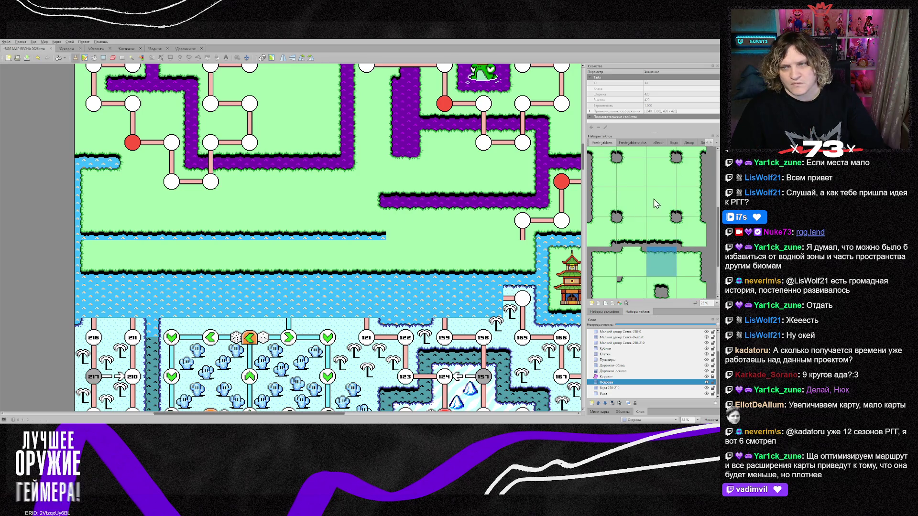
click(661, 172)
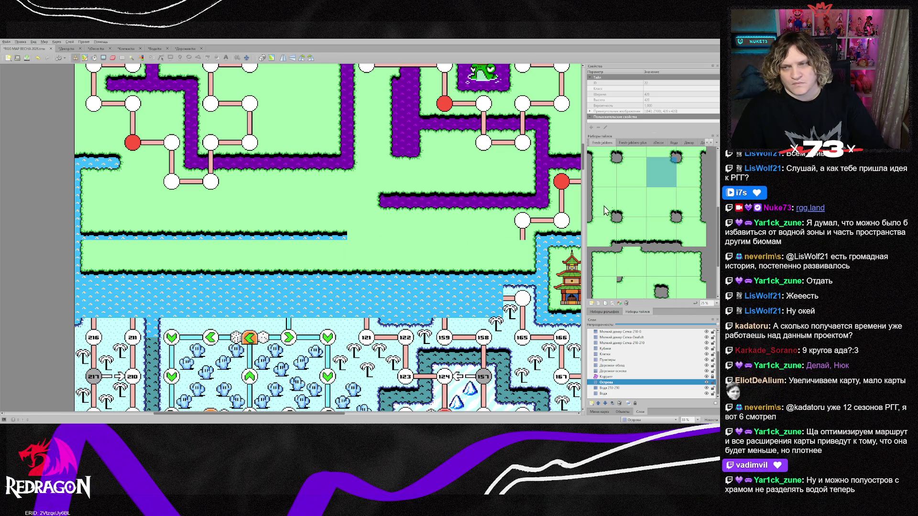
scroll(606, 206, down, 2)
click(600, 233)
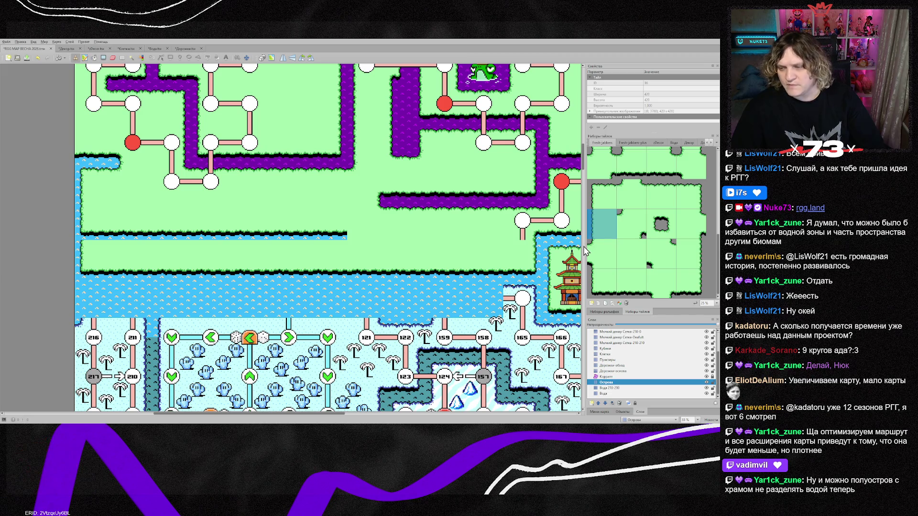
click(111, 210)
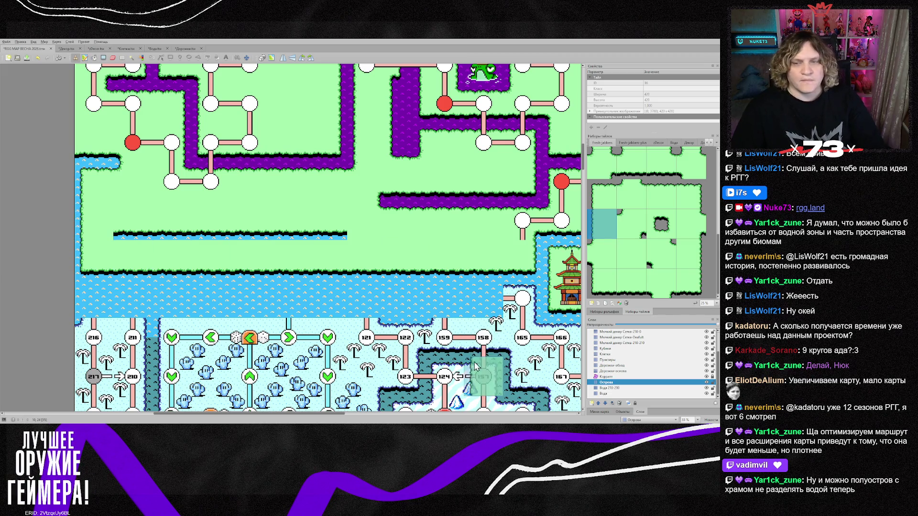
Paint sampled grass tiles over the temple island's left water edge.
drag(334, 417, 430, 419)
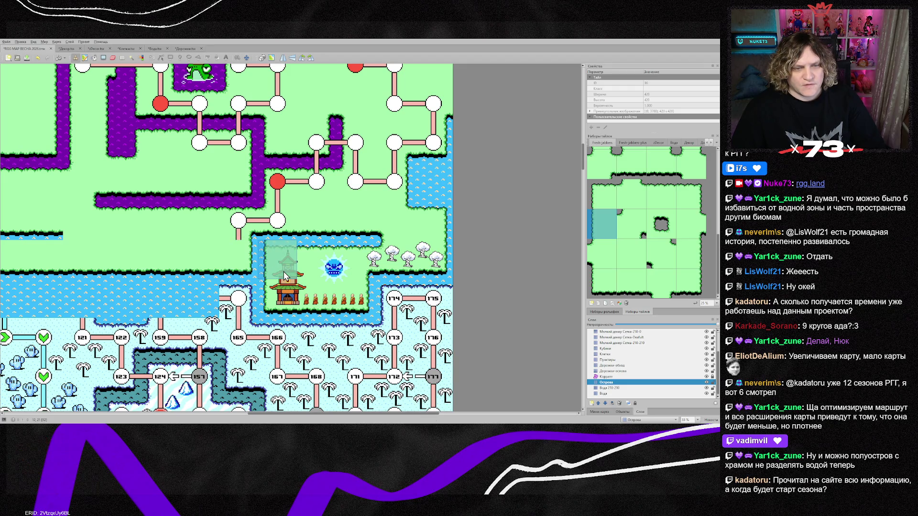
right_click(332, 295)
click(331, 296)
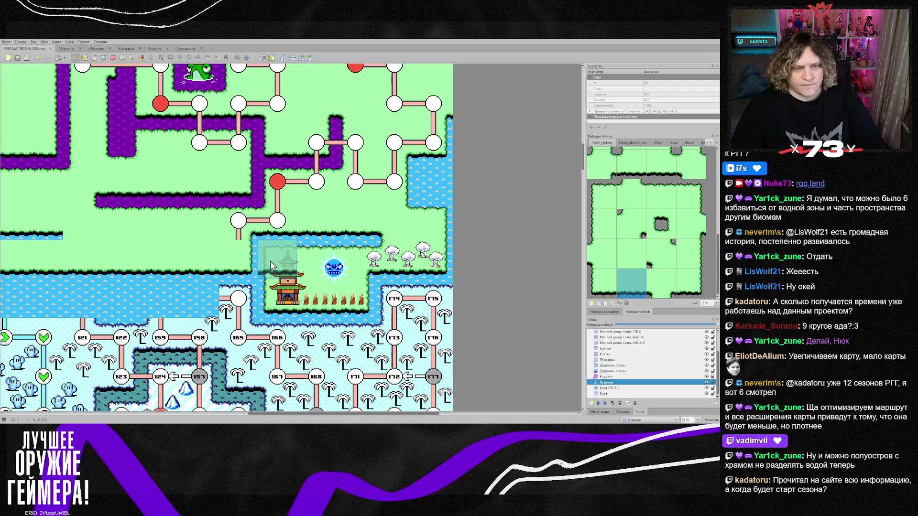
drag(247, 264, 287, 264)
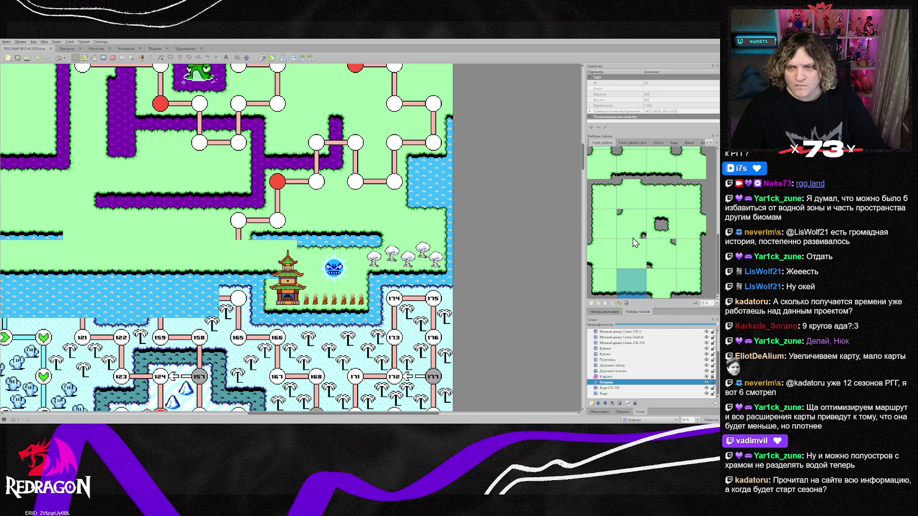
Place island-edge tiles near the temple and coastline tiles at the shoreline's end.
scroll(640, 230, up, 3)
click(639, 206)
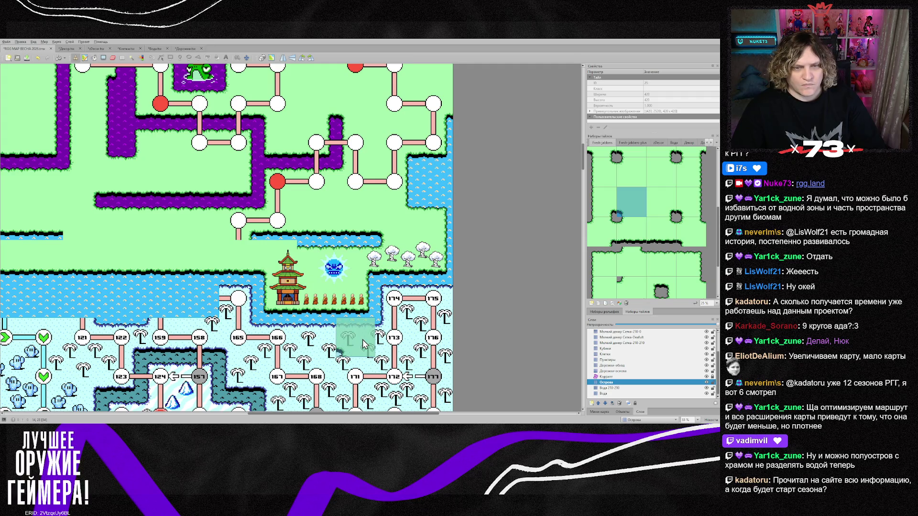
scroll(618, 275, down, 3)
click(631, 256)
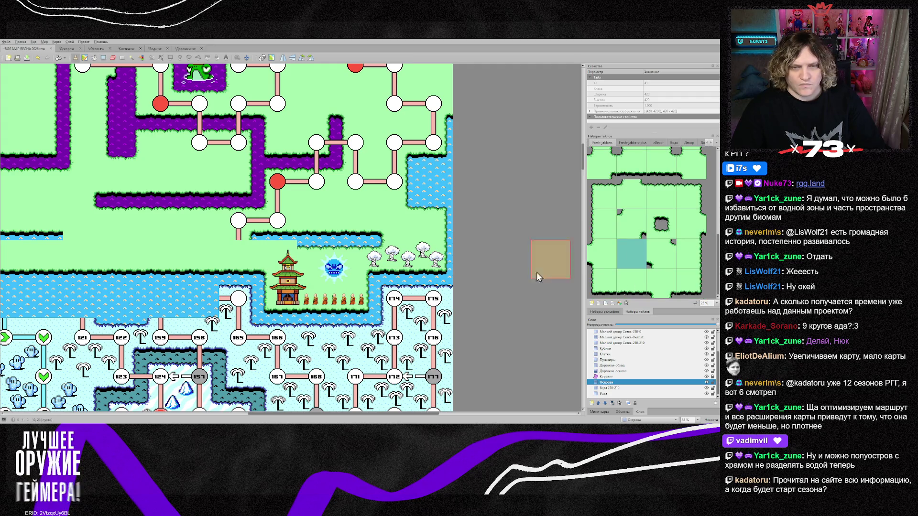
click(344, 263)
scroll(644, 246, up, 3)
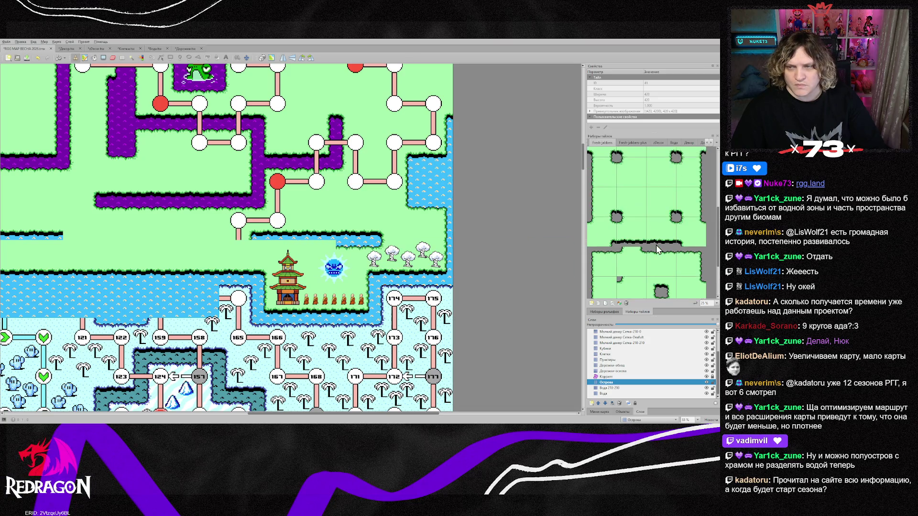
click(660, 213)
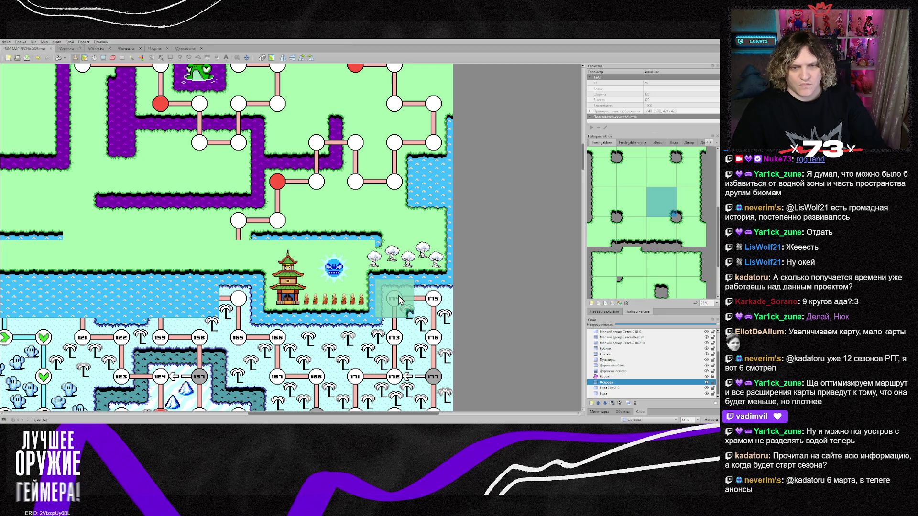
click(658, 180)
click(379, 210)
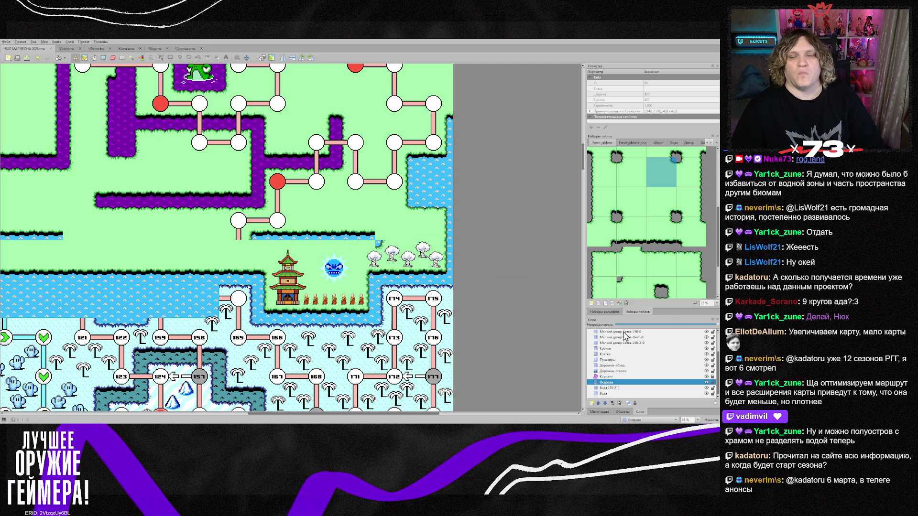
scroll(662, 286, down, 2)
Extend the purple wall below the red cell with edge and corner tiles.
click(641, 286)
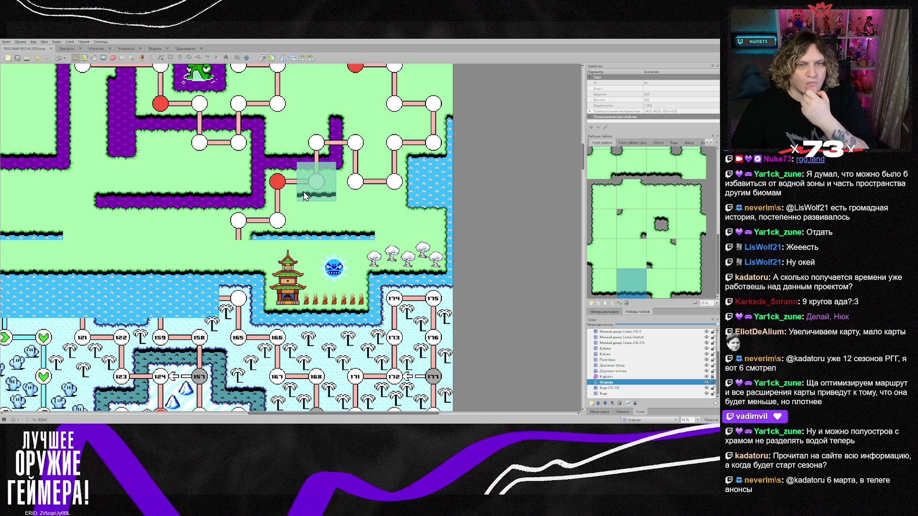
click(605, 206)
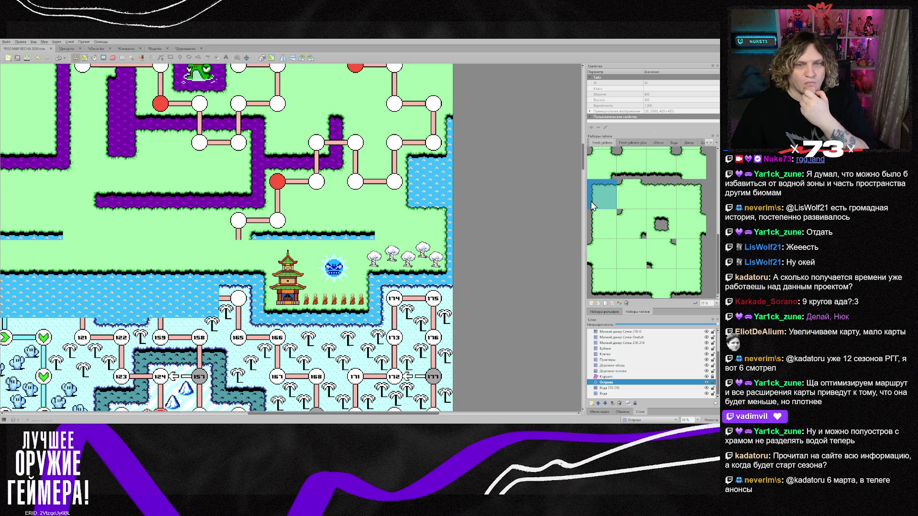
click(314, 180)
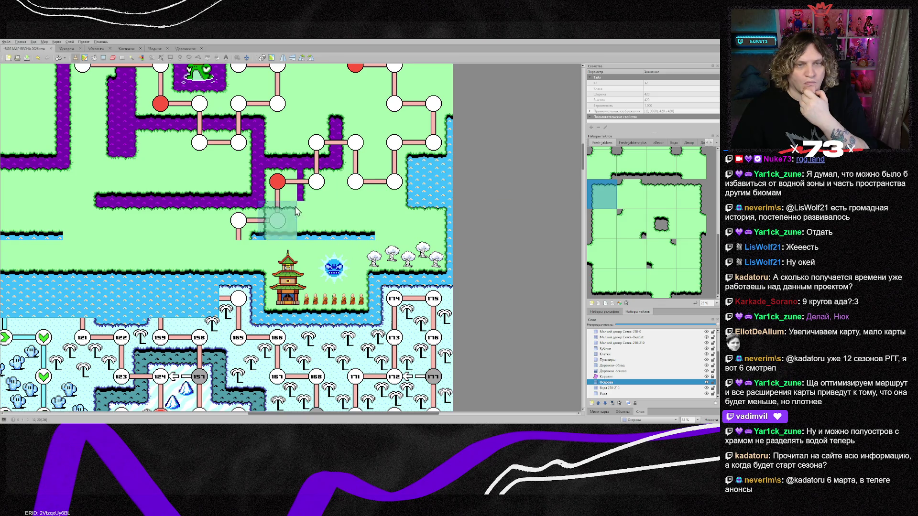
scroll(619, 179, up, 4)
click(603, 163)
click(277, 182)
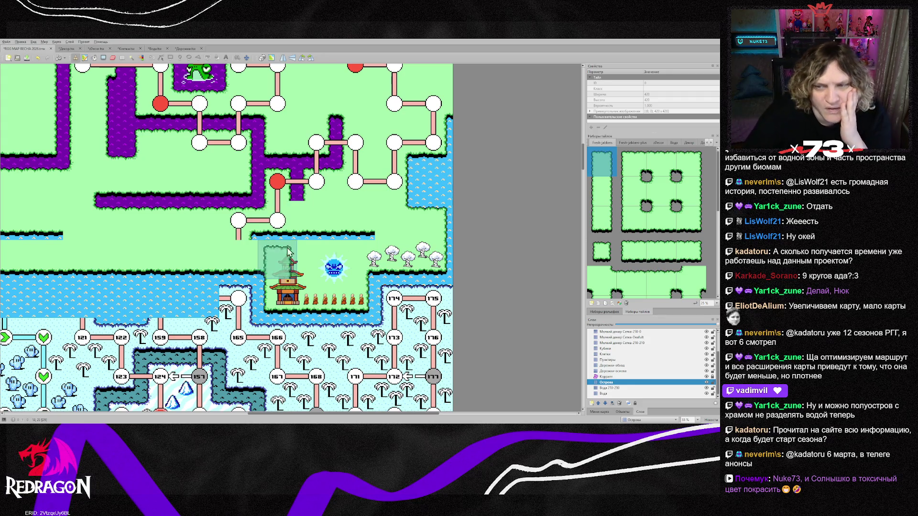
Place path node tiles across the water strip, joined to the existing path.
scroll(635, 265, down, 3)
scroll(635, 201, up, 3)
click(631, 243)
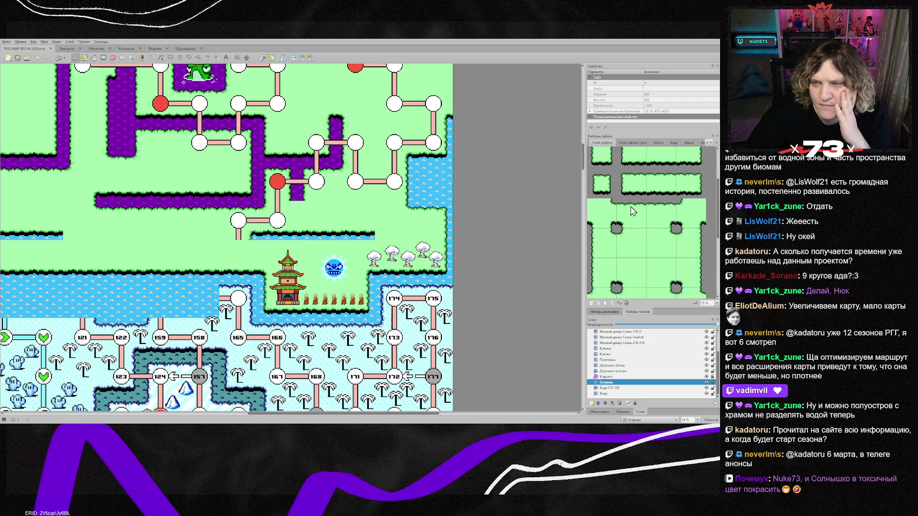
click(269, 234)
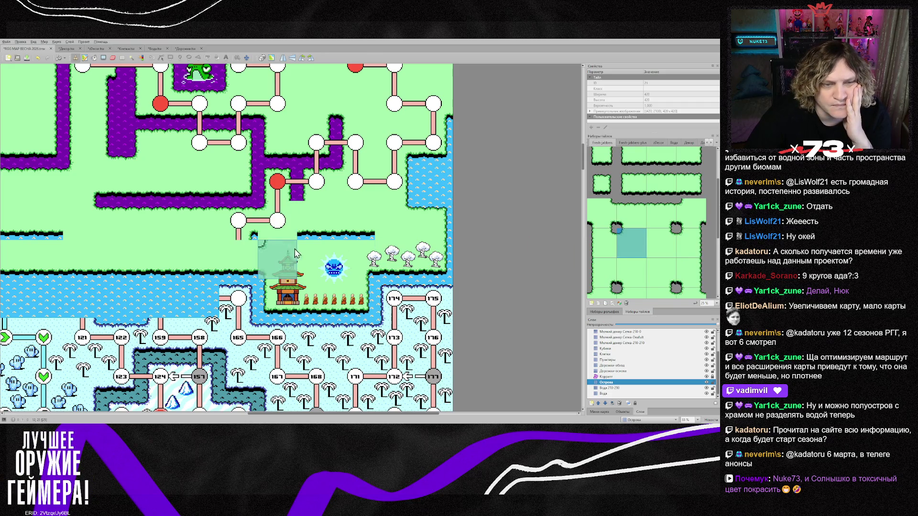
scroll(662, 269, down, 3)
click(654, 206)
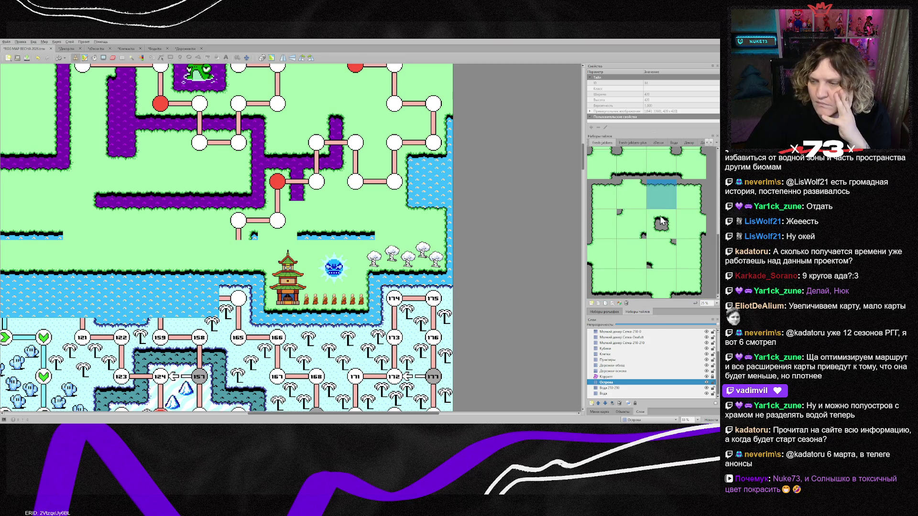
click(239, 231)
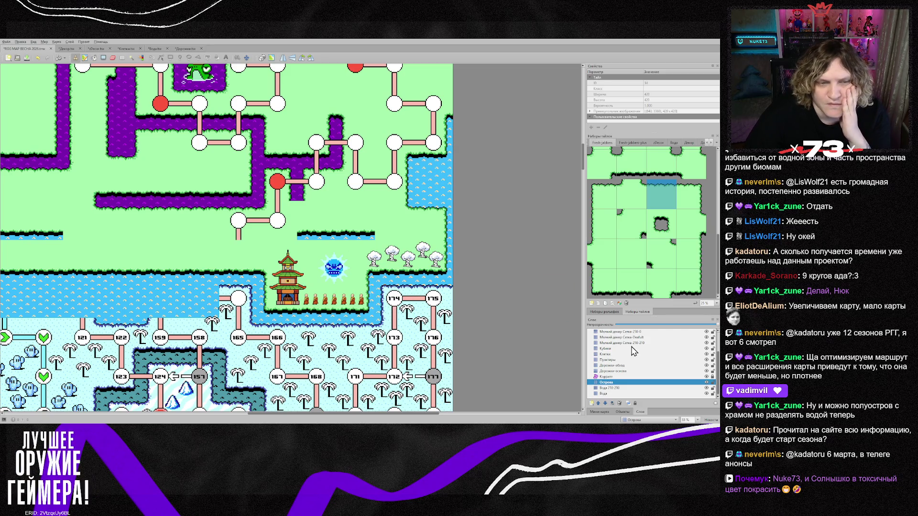
scroll(219, 302, down, 3)
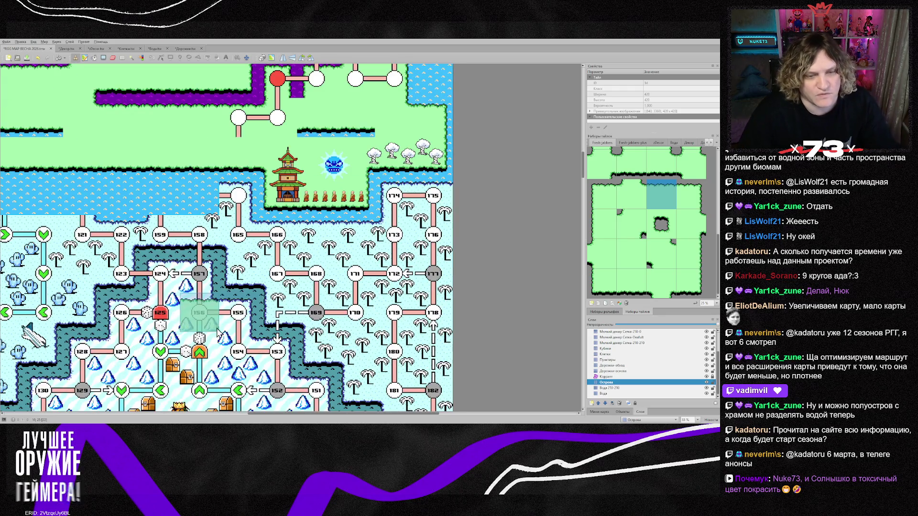
scroll(219, 302, up, 3)
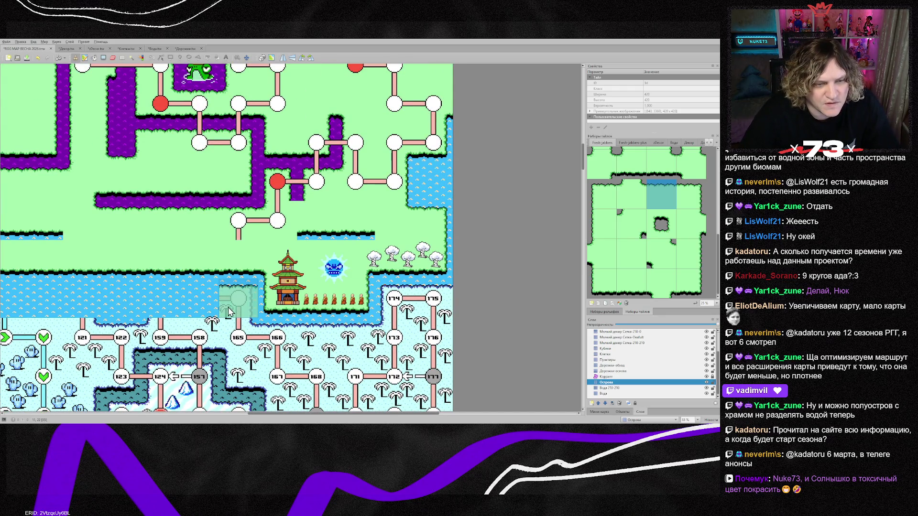
click(228, 311)
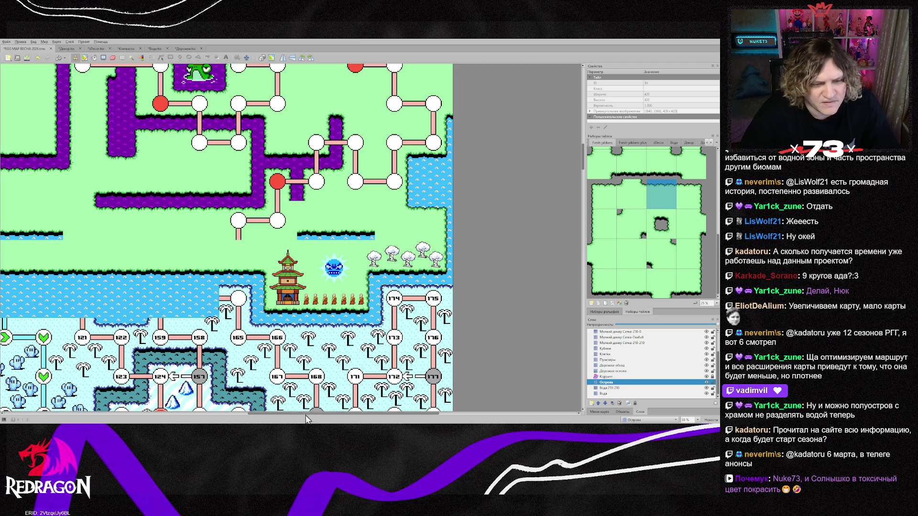
scroll(305, 415, left, 3)
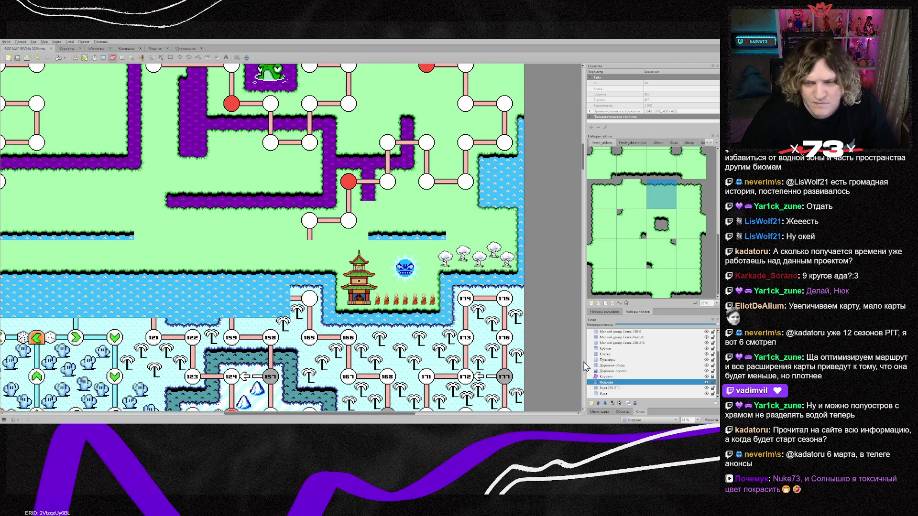
click(625, 342)
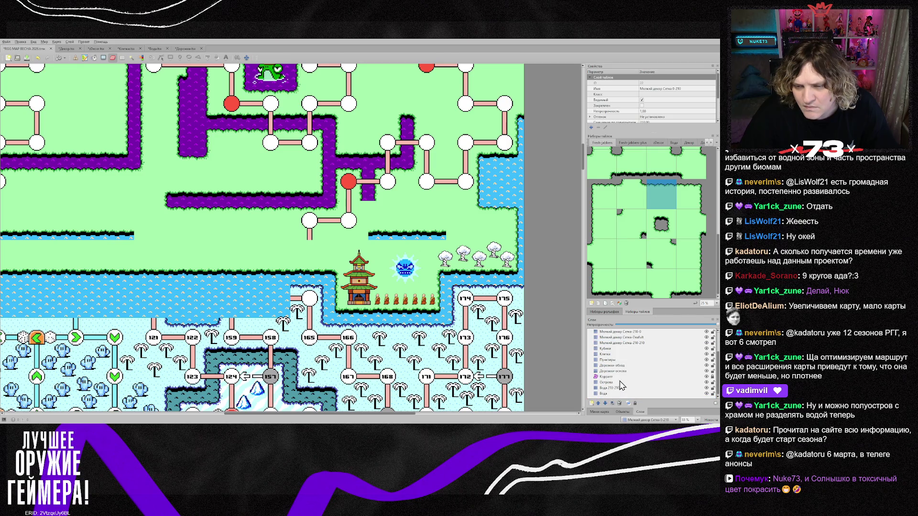
shift+click(616, 383)
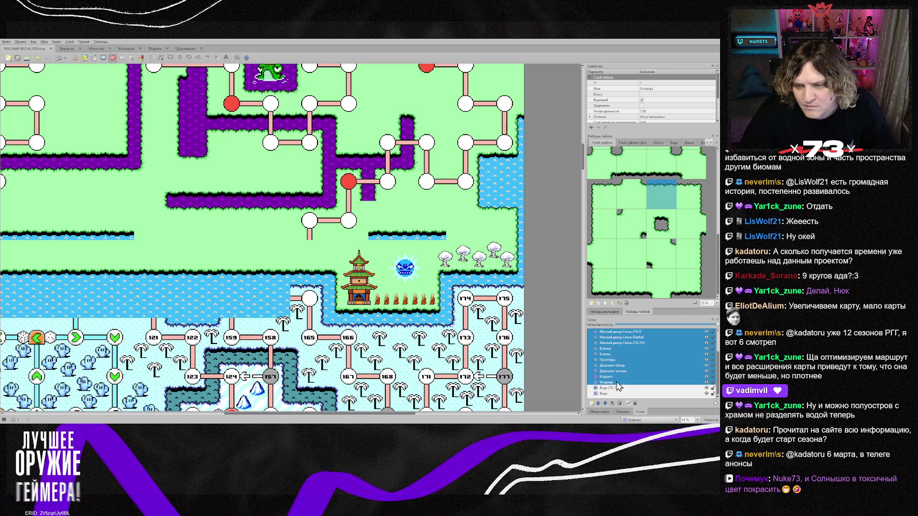
mouse_move(301, 334)
mouse_down()
mouse_move(486, 337)
mouse_move(484, 298)
mouse_move(528, 338)
mouse_up()
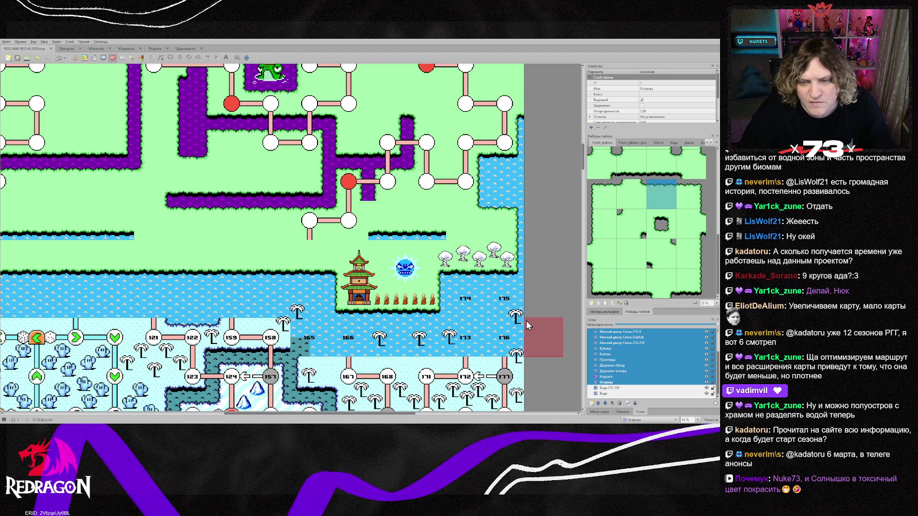
click(622, 359)
scroll(622, 362, up, 2)
drag(614, 337, 615, 348)
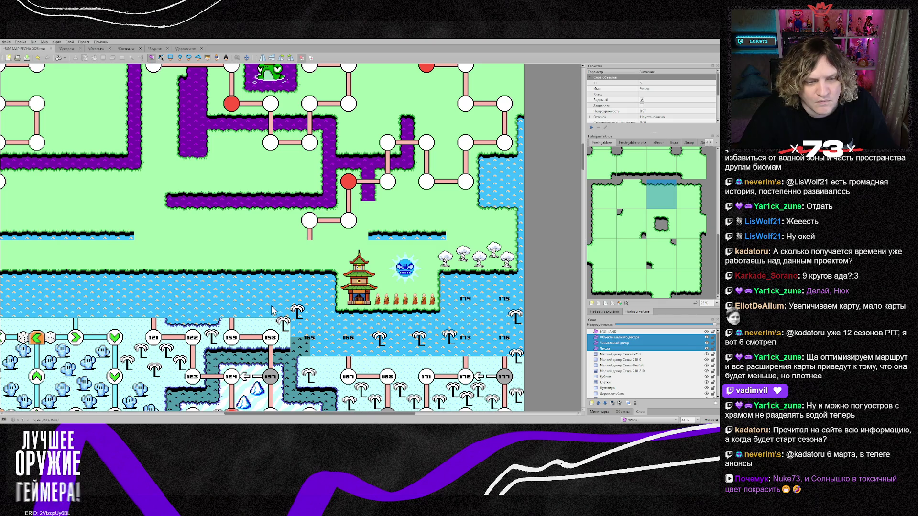
key(Delete)
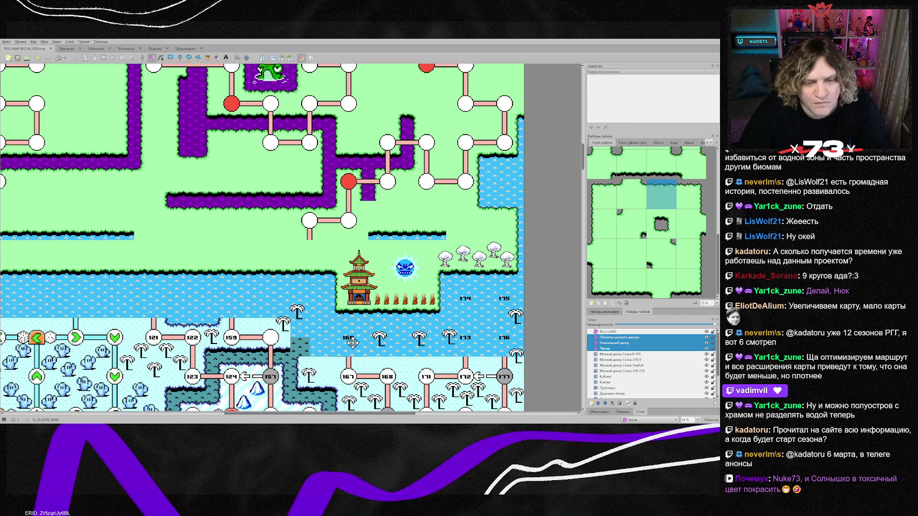
key(Delete)
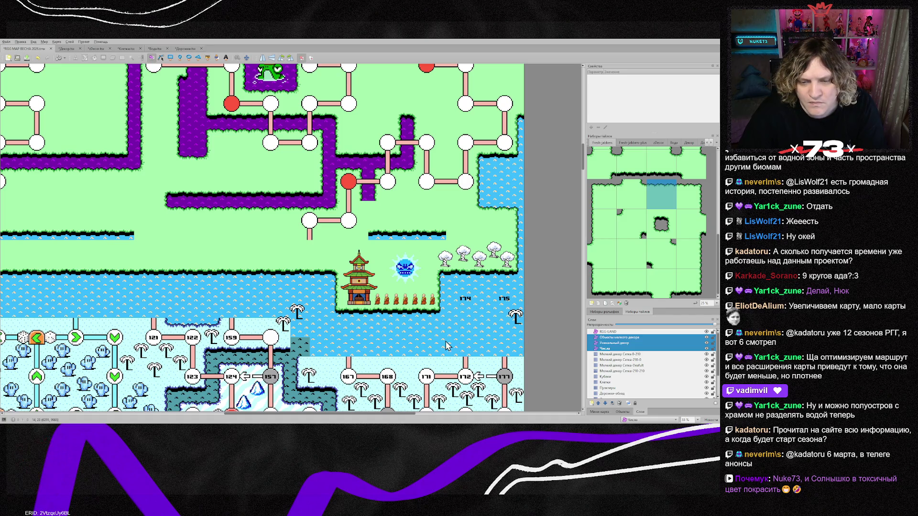
key(Delete)
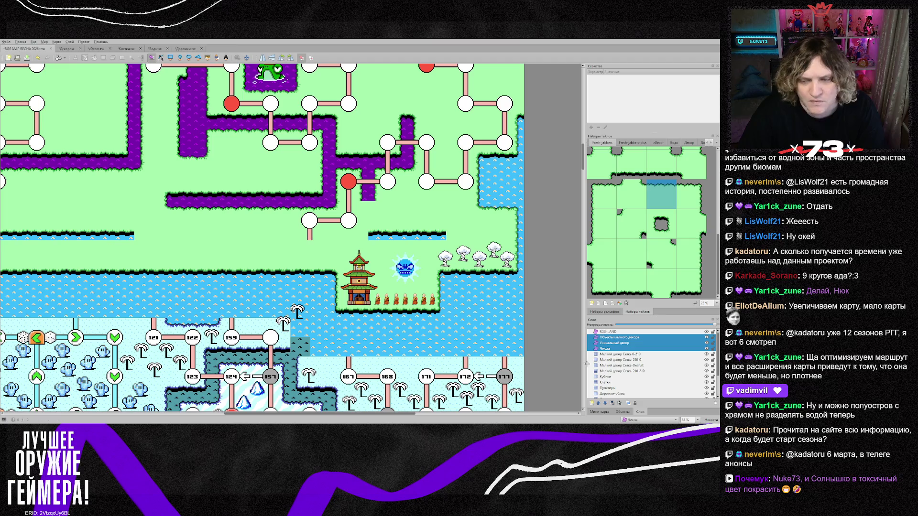
click(621, 354)
shift+click(621, 371)
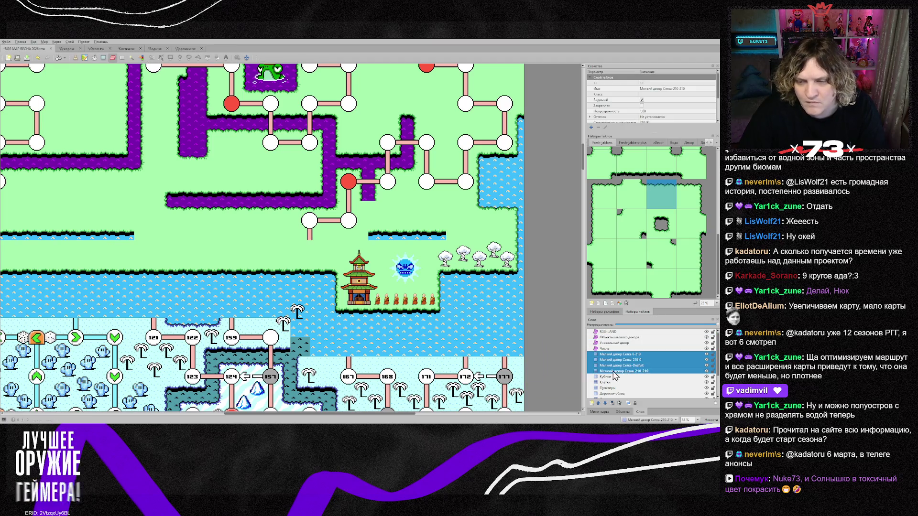
key(Delete)
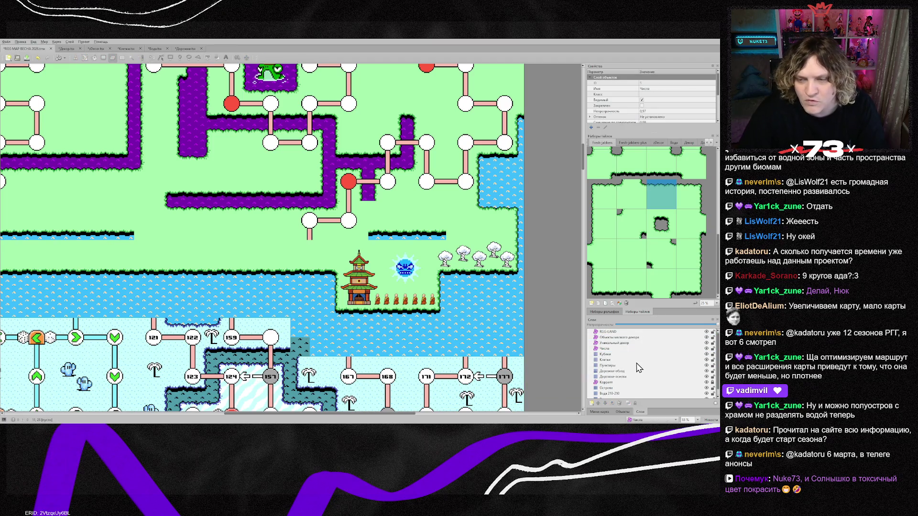
key(ctrl+z)
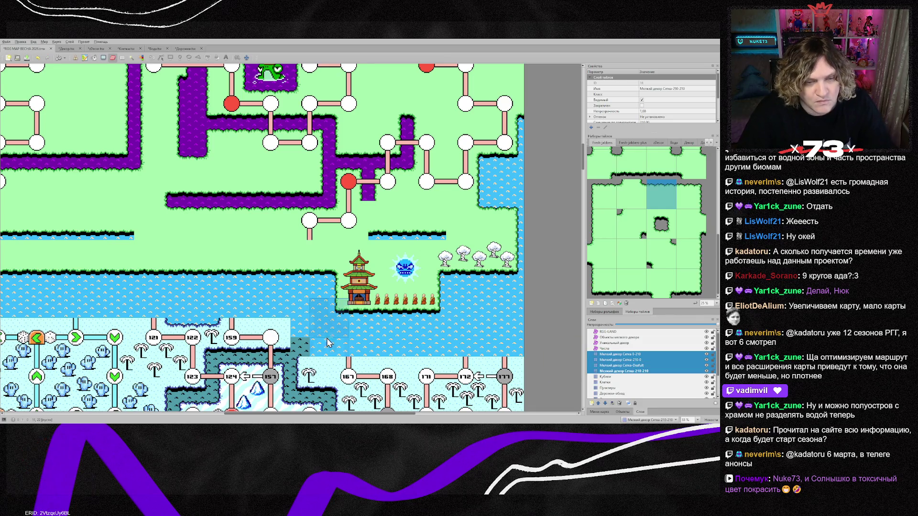
scroll(629, 386, down, 2)
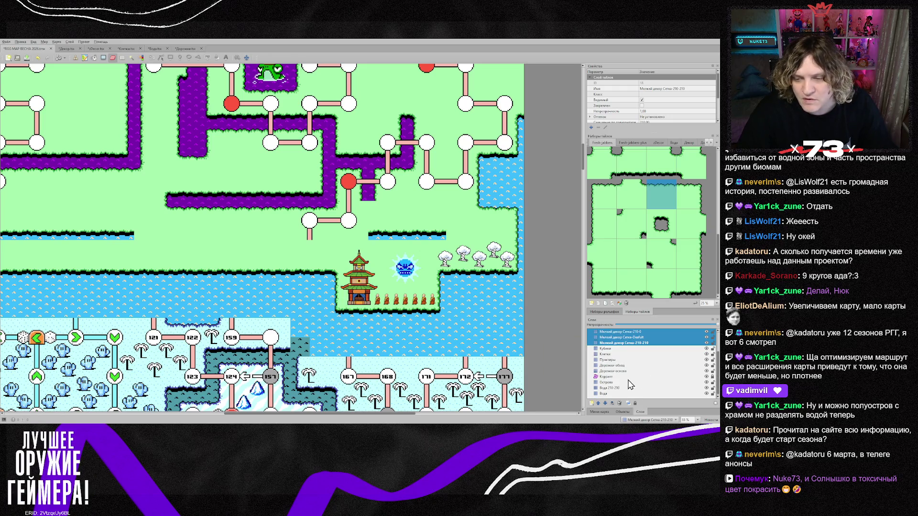
click(616, 370)
Erase the path stub and place a rotated horizontal path segment west of the temple.
click(315, 225)
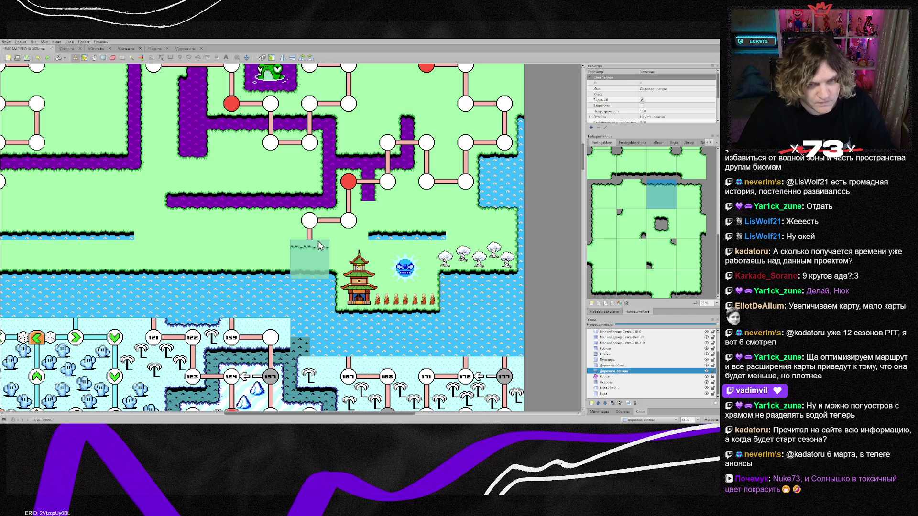
right_click(313, 222)
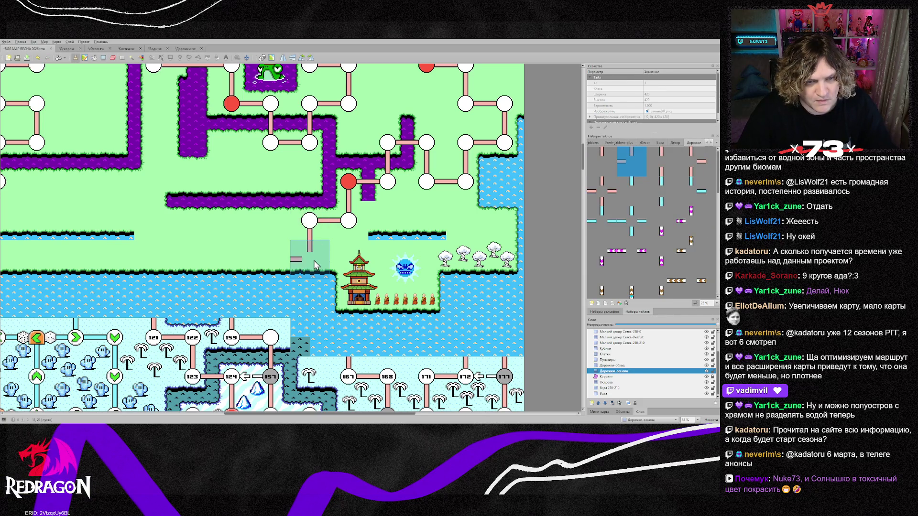
key(x)
key(y)
click(271, 259)
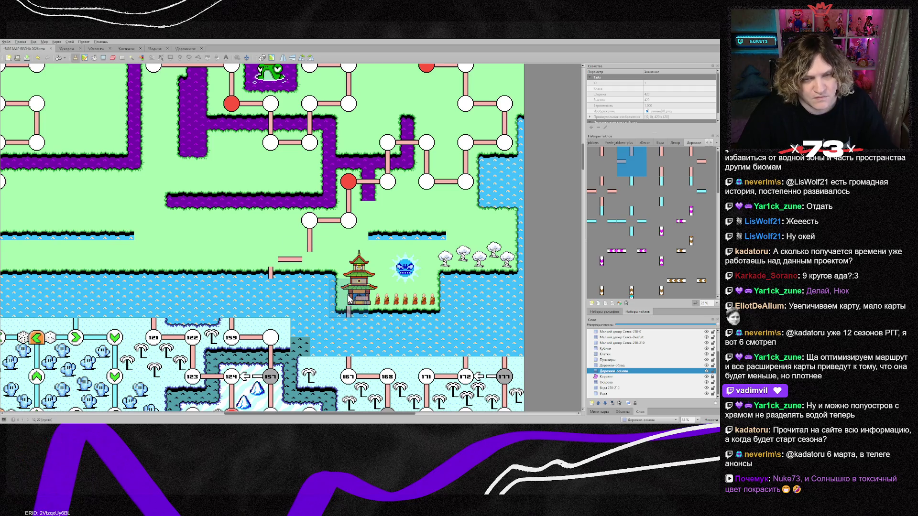
On the Клетки layer, place white node cells at both ends of the new branch.
click(613, 355)
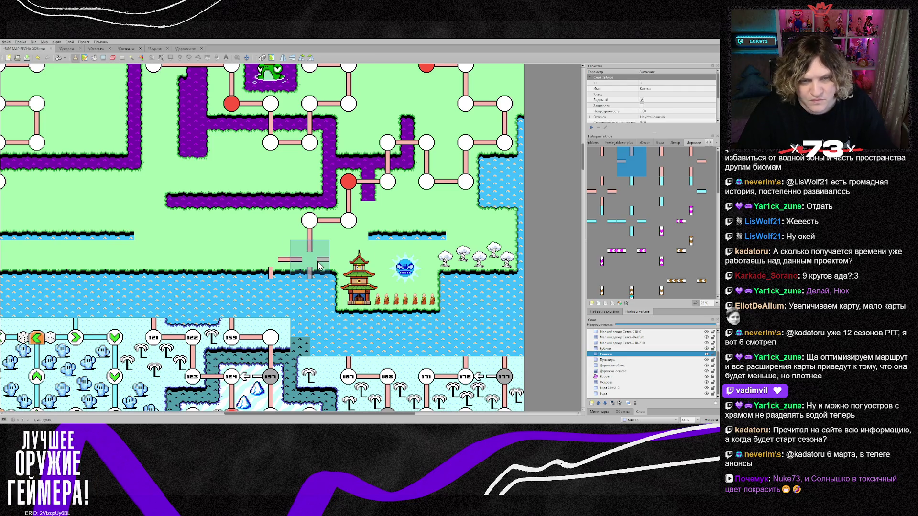
right_click(311, 220)
click(315, 263)
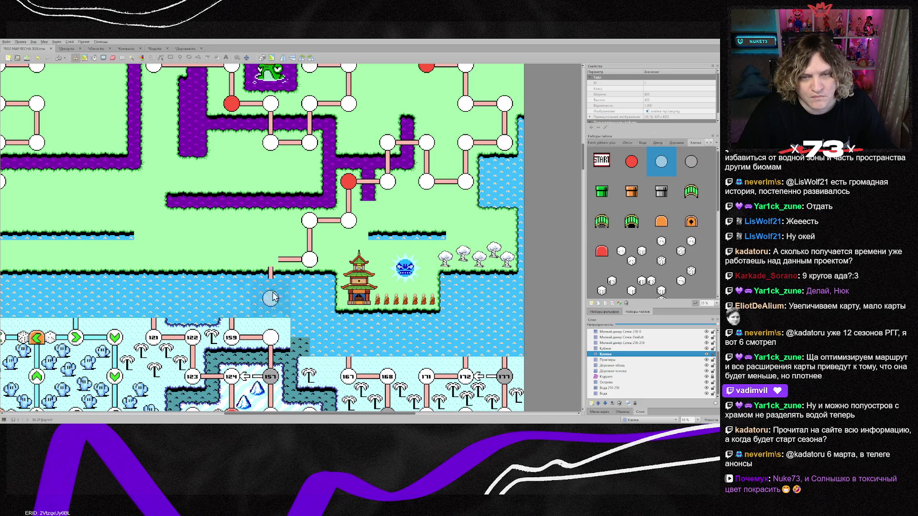
click(265, 272)
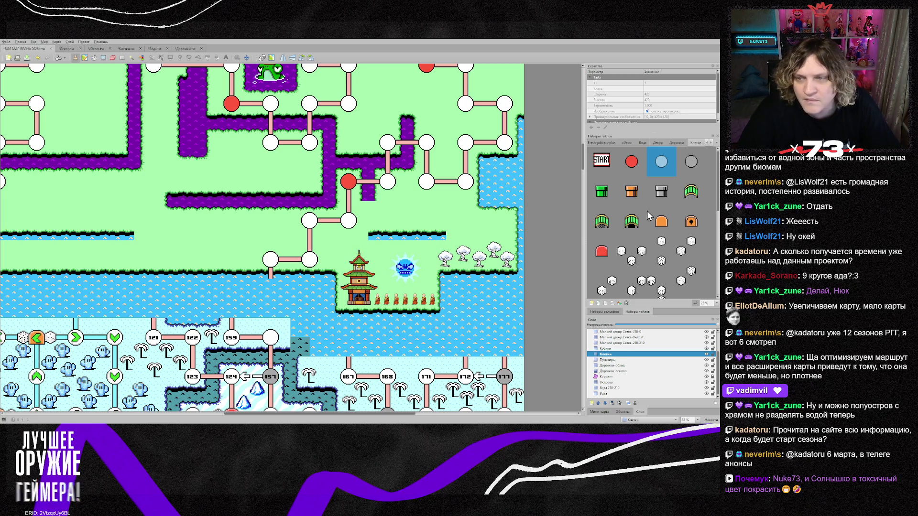
Select the Острова layer and the Fresh-jabbers island tileset.
click(614, 382)
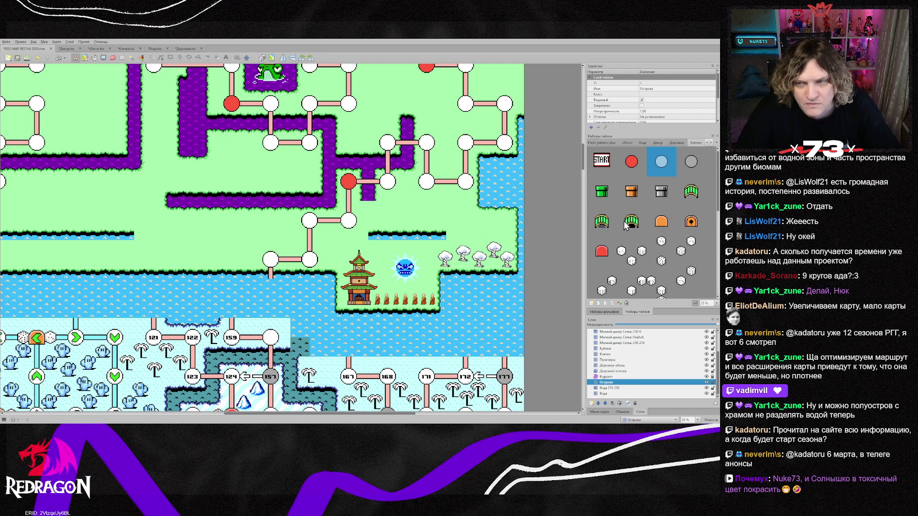
click(711, 143)
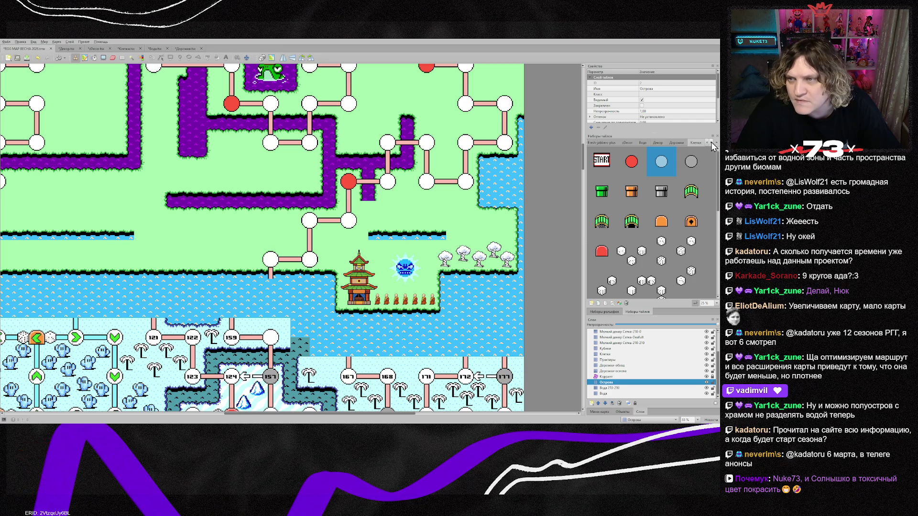
click(706, 142)
click(706, 142)
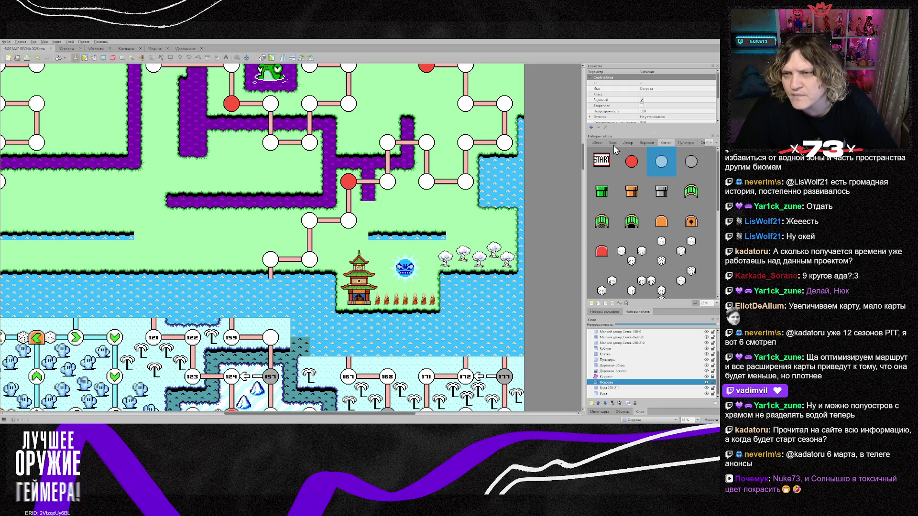
click(706, 142)
click(707, 142)
click(604, 143)
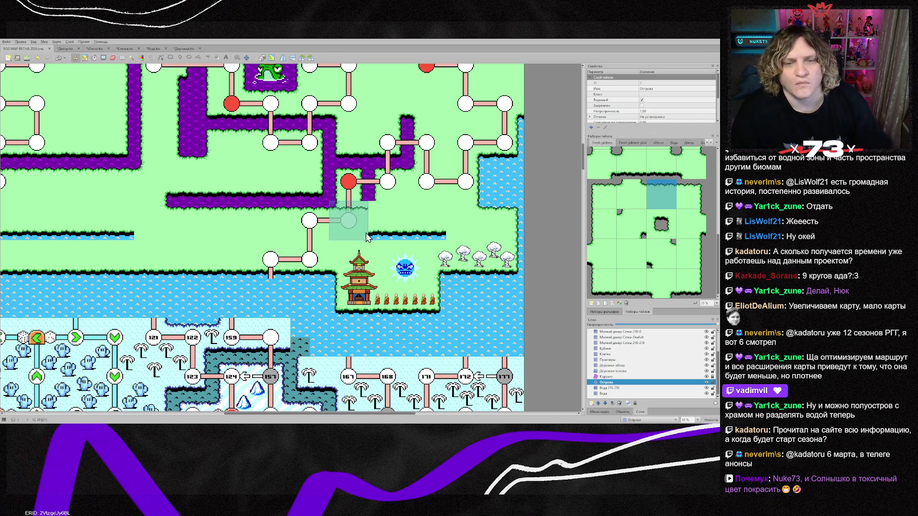
Stamp water-edge island tiles into the cells north of the temple to form the inlet.
right_click(418, 238)
click(389, 220)
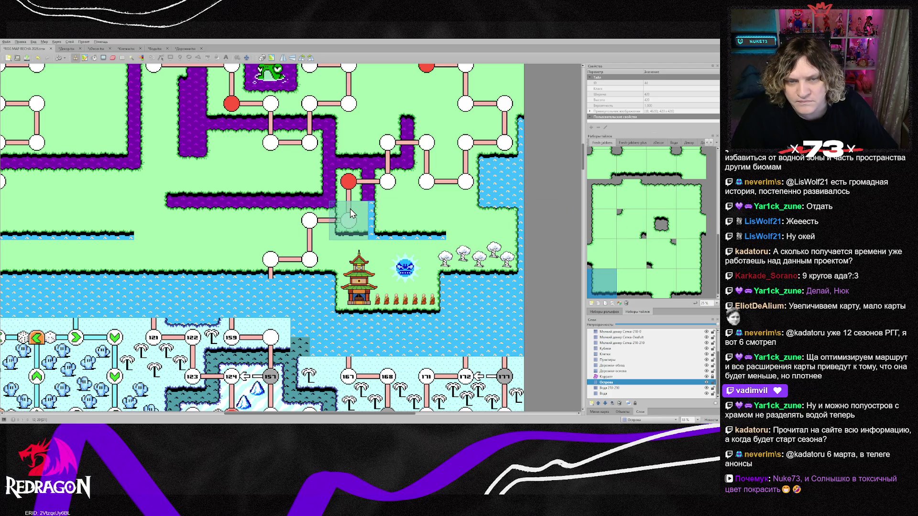
scroll(639, 221, up, 2)
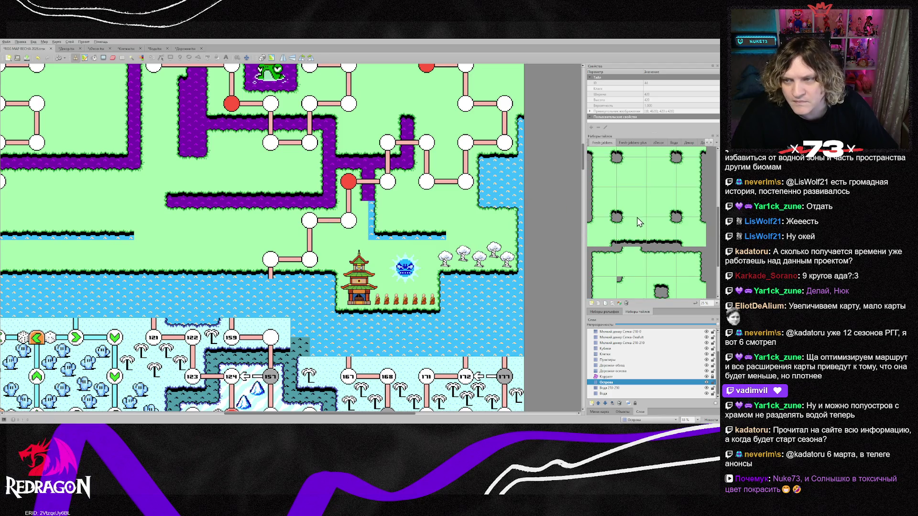
click(688, 230)
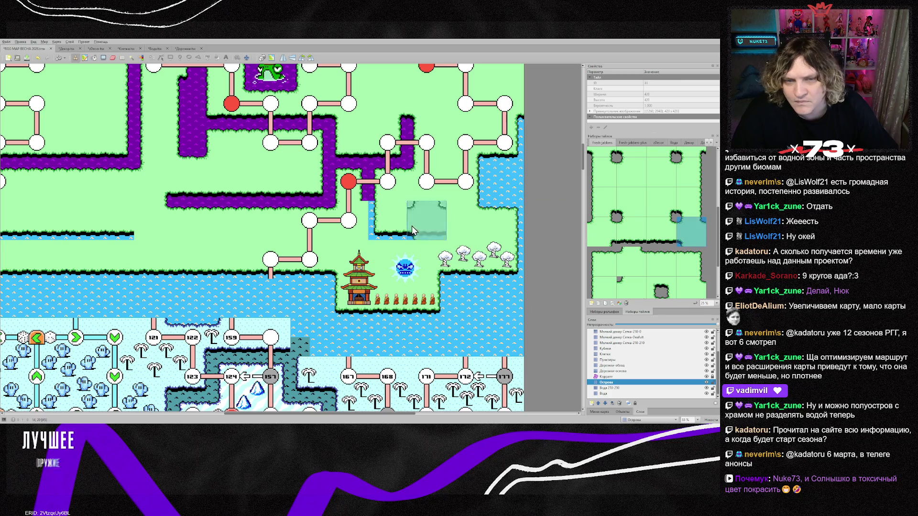
click(340, 224)
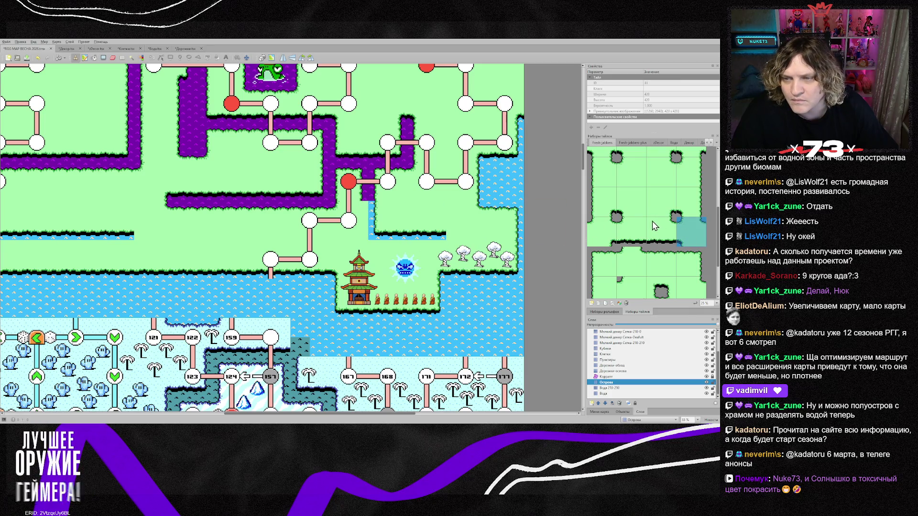
scroll(678, 220, up, 1)
click(692, 212)
click(354, 222)
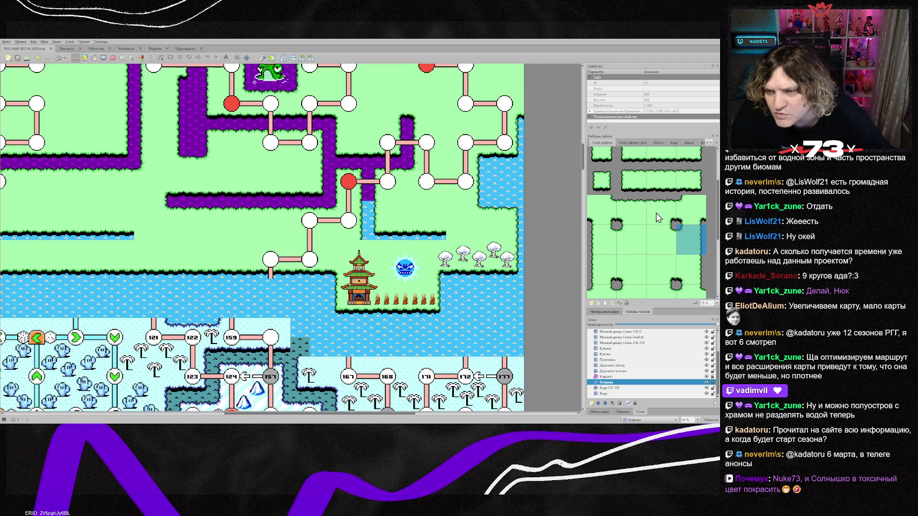
Stamp plain grass land tiles over the shore east of the temple.
scroll(694, 261, up, 2)
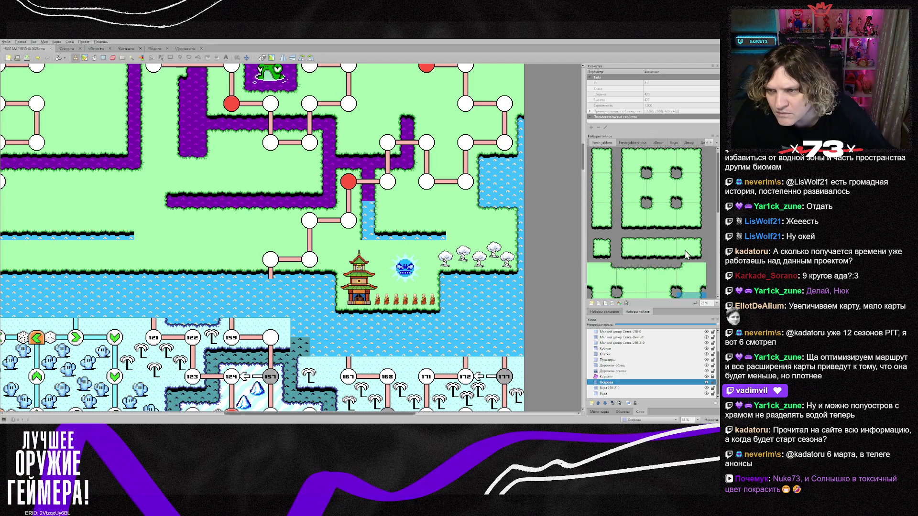
click(686, 219)
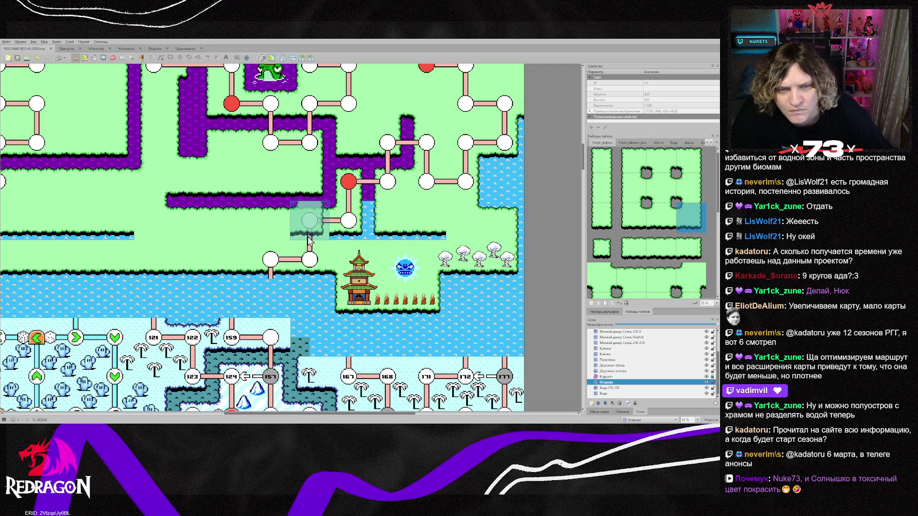
scroll(664, 280, down, 1)
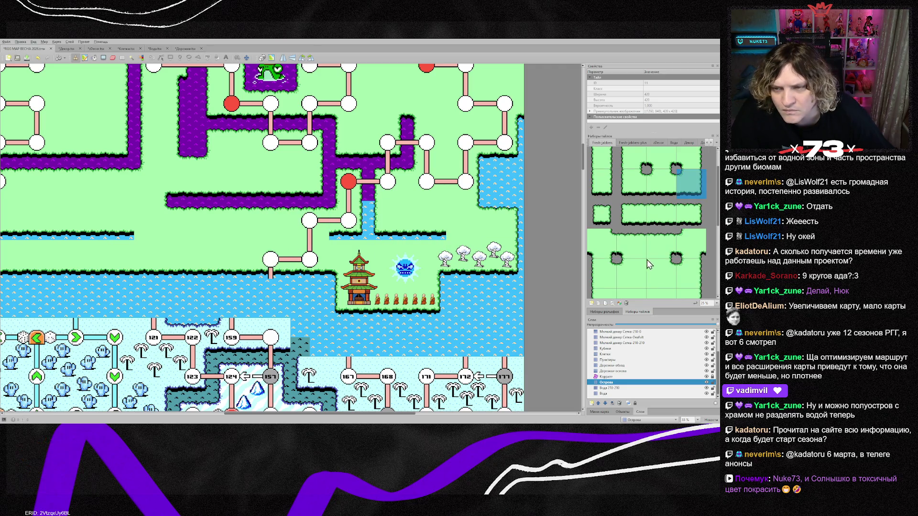
click(661, 243)
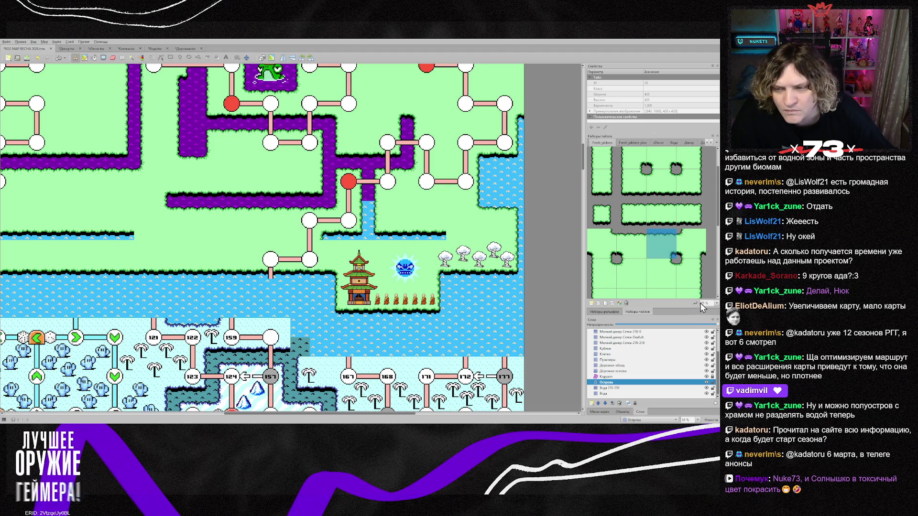
scroll(670, 284, down, 3)
click(666, 234)
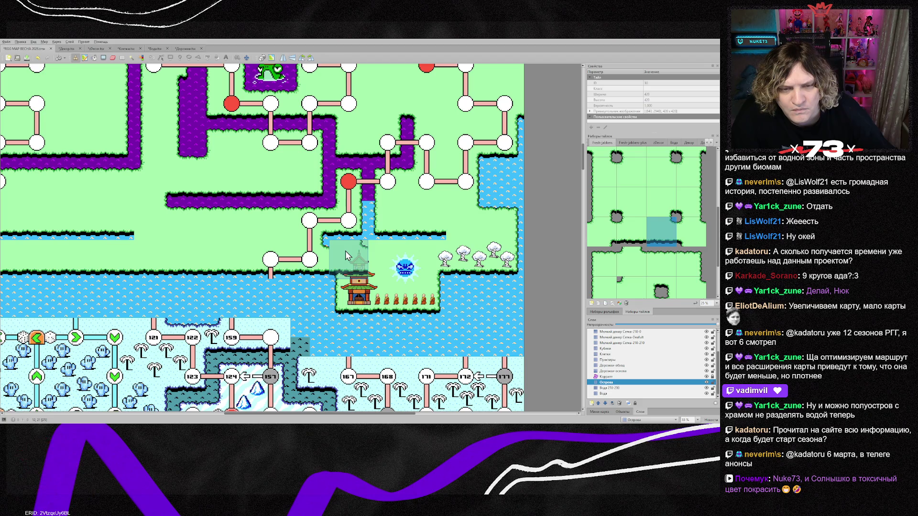
scroll(661, 247, up, 1)
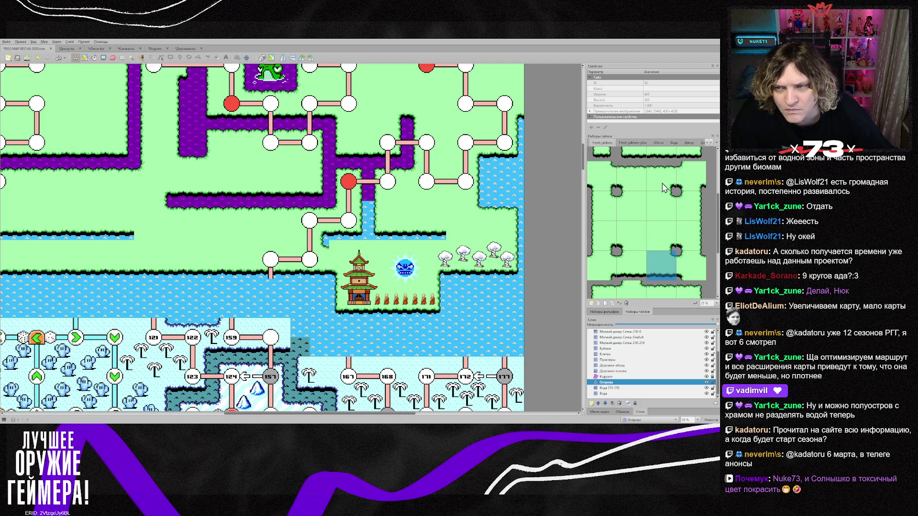
click(637, 185)
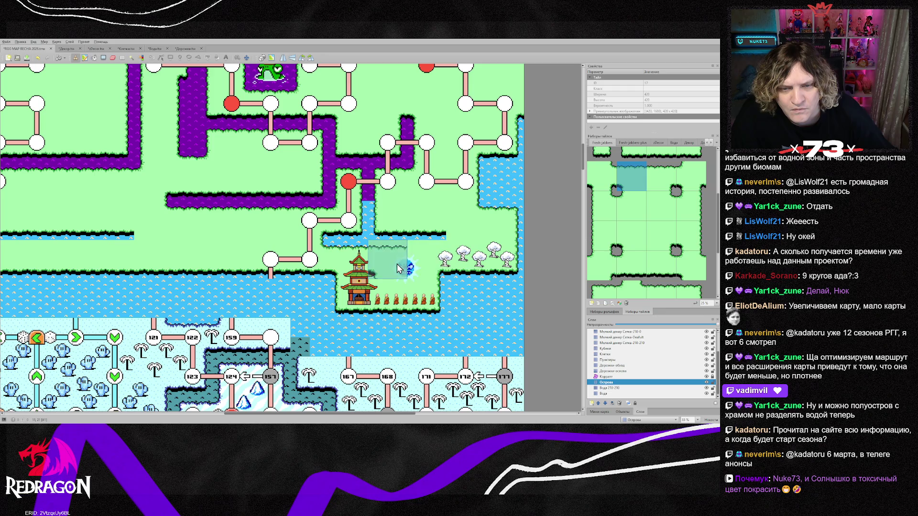
scroll(668, 266, down, 3)
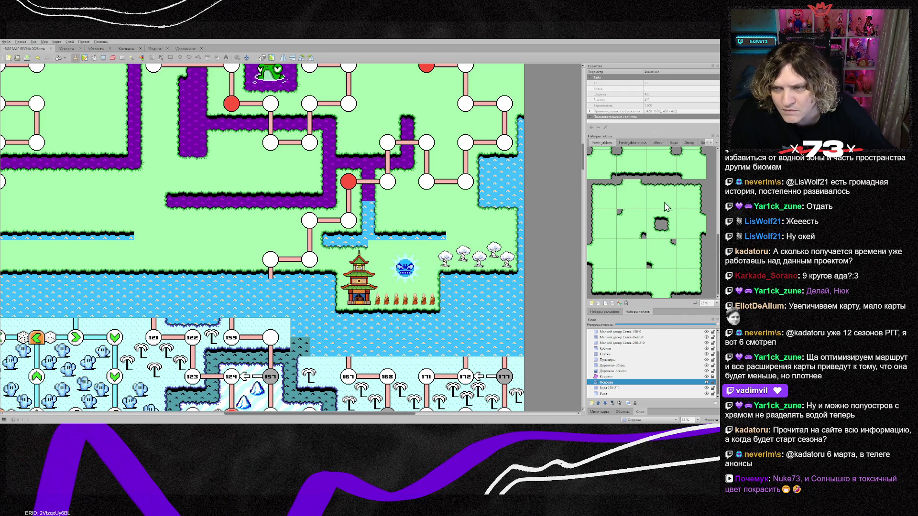
click(661, 194)
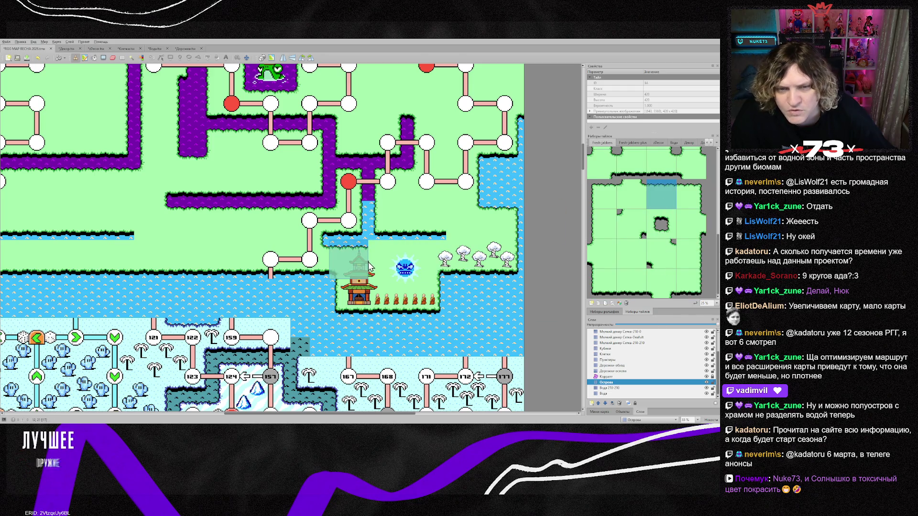
click(414, 266)
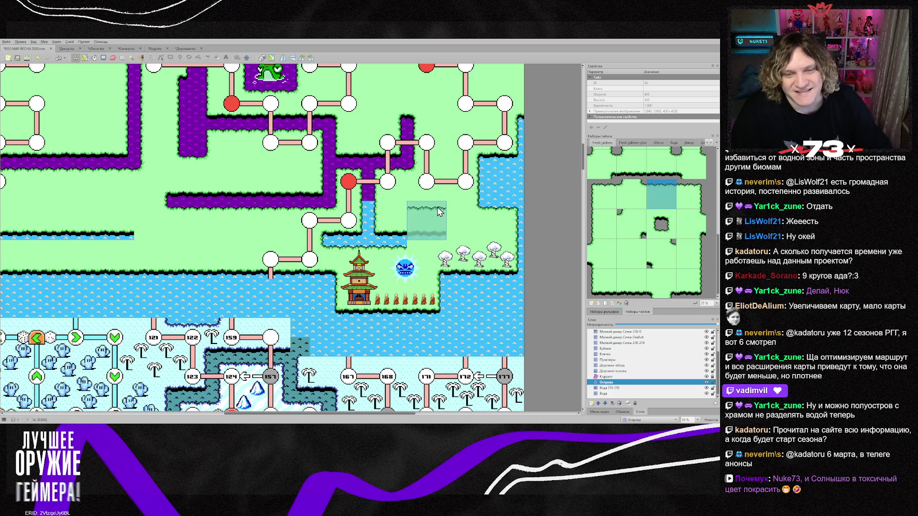
click(431, 245)
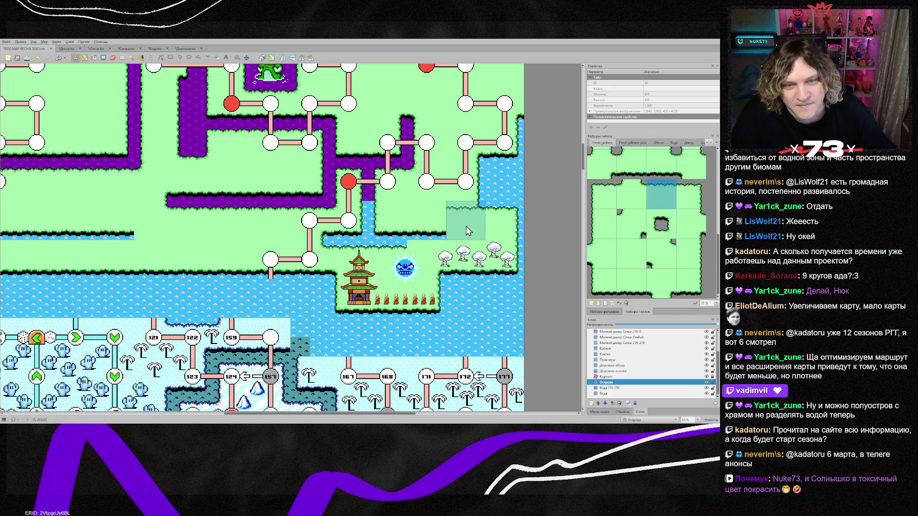
Stamp more grass island tiles over the shoreline east of the temple.
scroll(642, 232, up, 3)
click(633, 236)
click(426, 233)
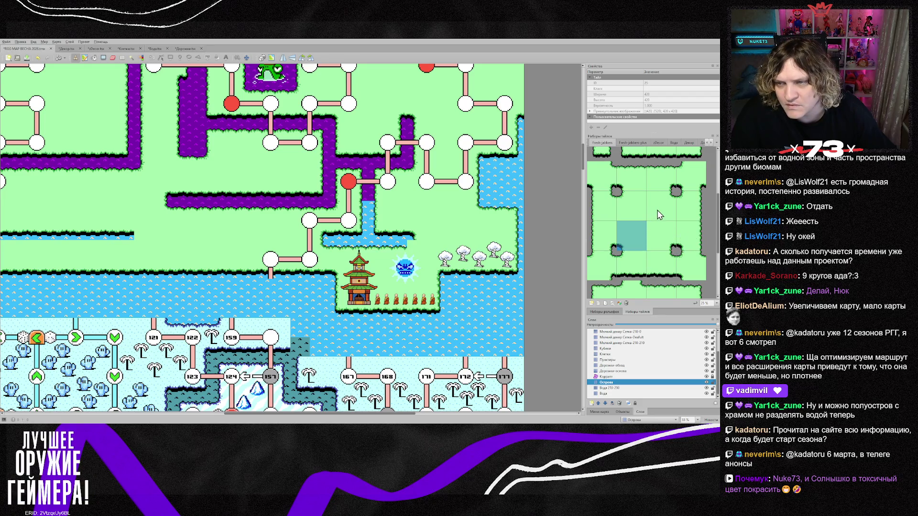
click(631, 206)
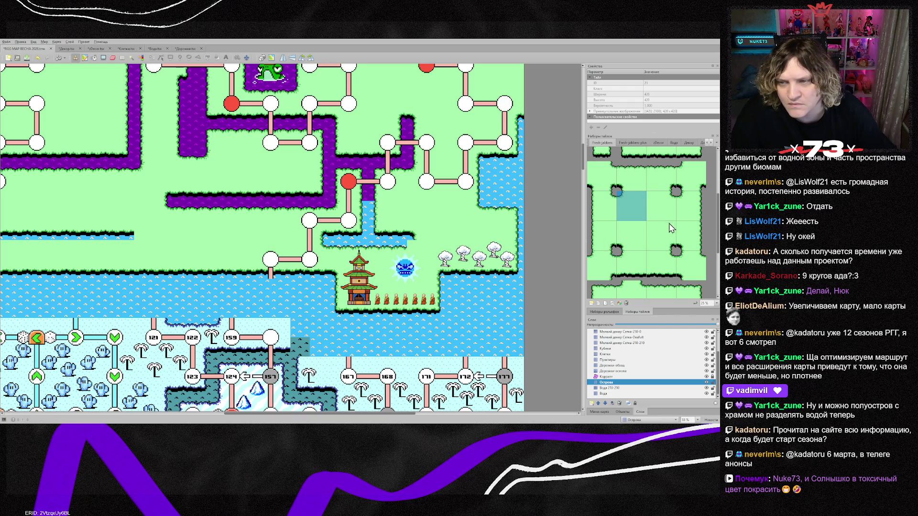
scroll(659, 256, down, 3)
click(632, 231)
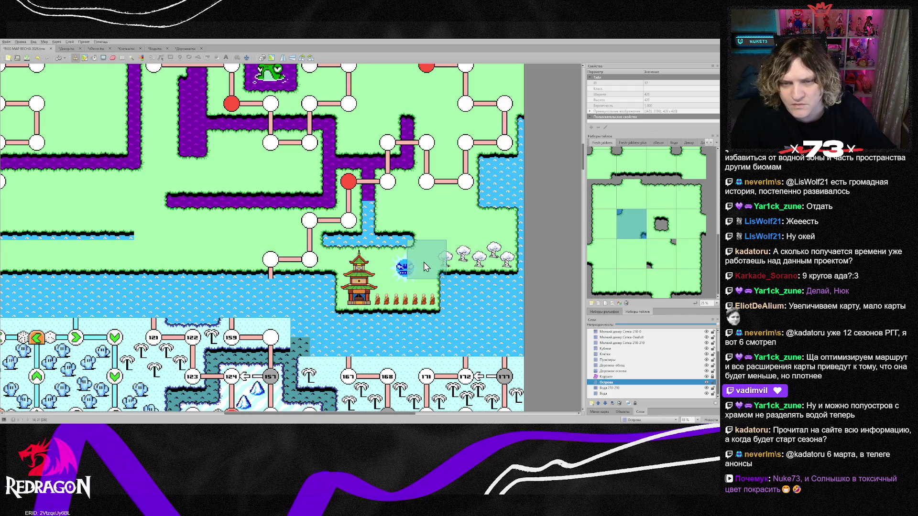
click(619, 394)
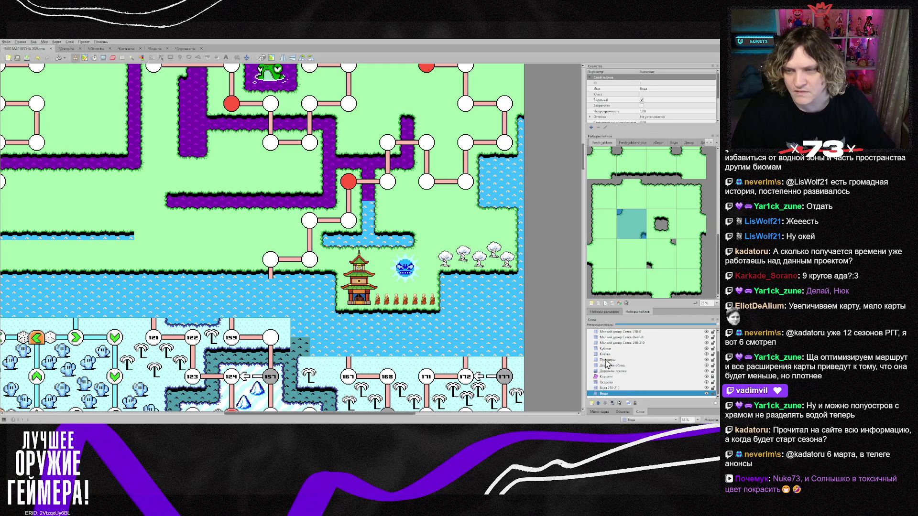
click(673, 143)
Paint the temple channel and the strip below it purple on both Вода layers.
click(692, 287)
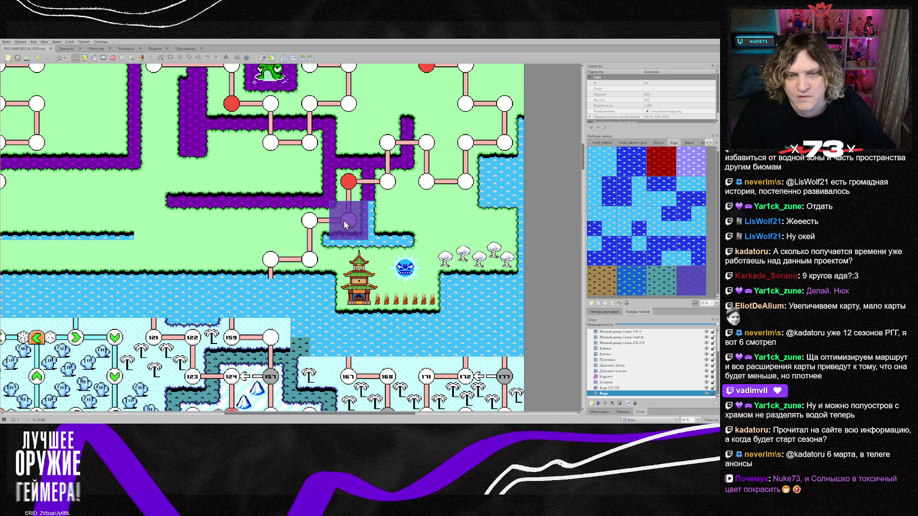
drag(382, 220, 349, 225)
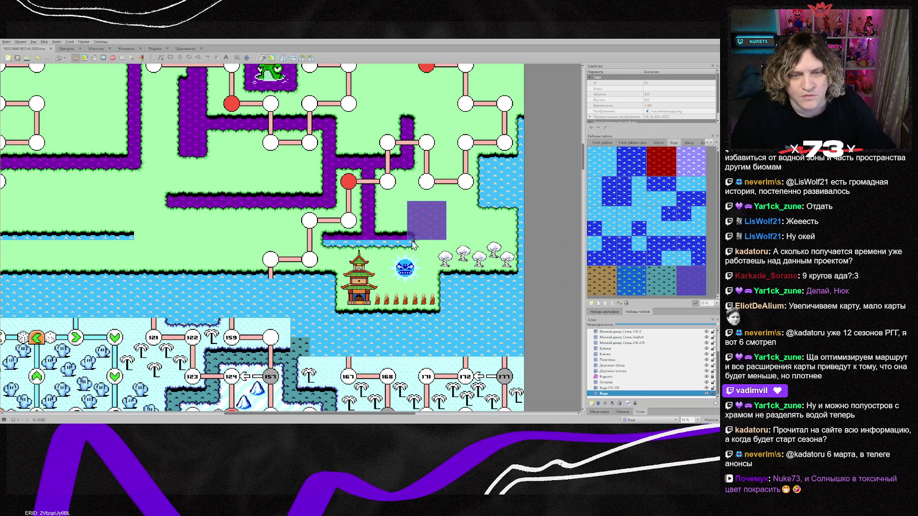
click(606, 383)
click(608, 388)
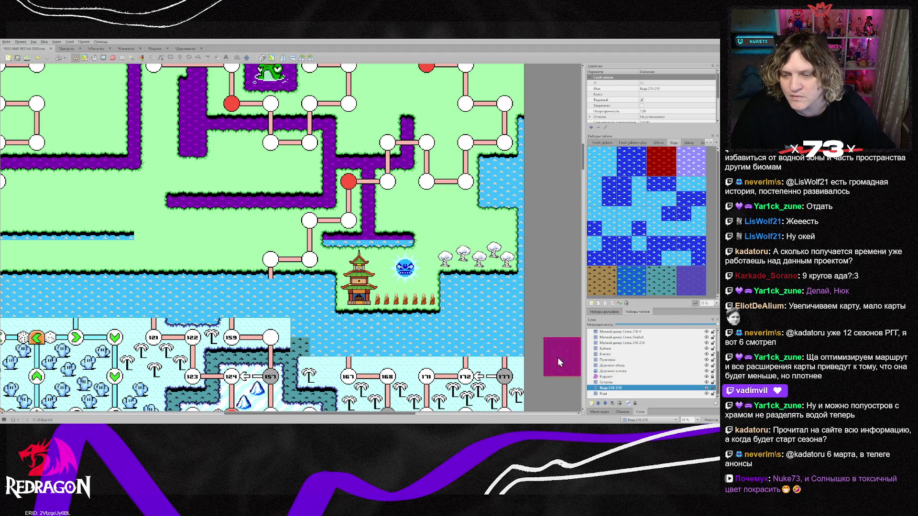
drag(341, 225, 426, 226)
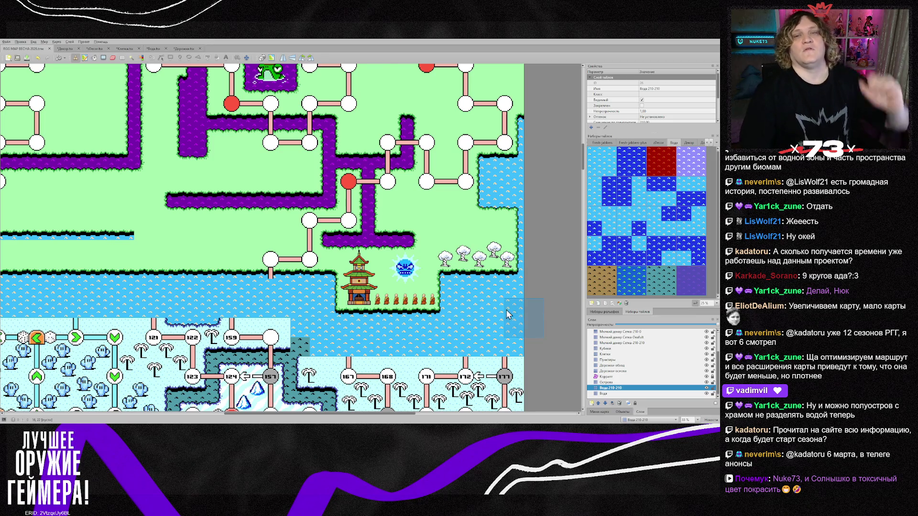
scroll(471, 299, up, 2)
scroll(459, 302, up, 3)
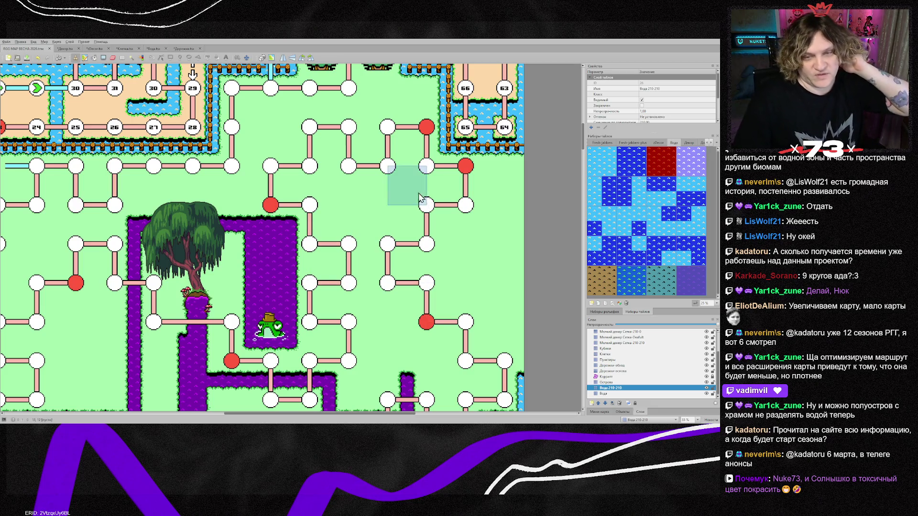
scroll(467, 310, down, 2)
scroll(467, 310, down, 2)
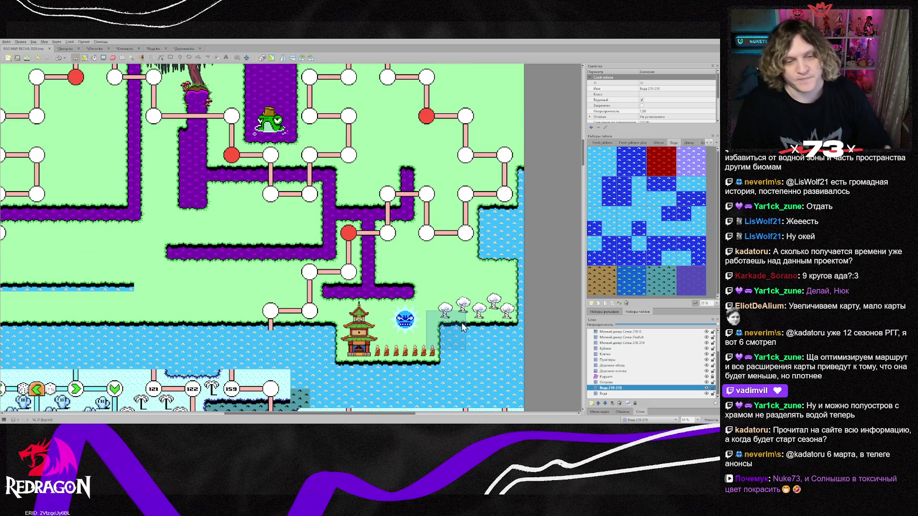
mouse_move(413, 418)
mouse_down()
mouse_move(337, 417)
mouse_move(356, 417)
mouse_up()
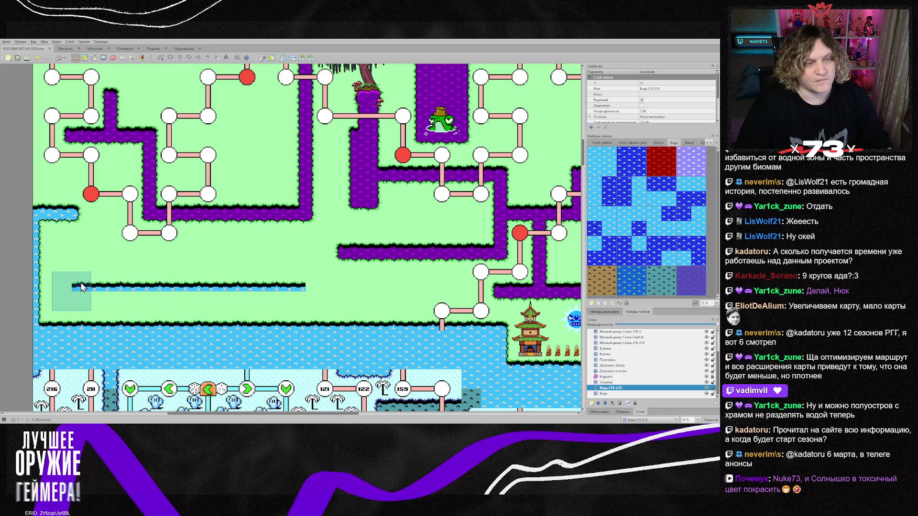
On the Острова layer, paint picked grass over the thin water strip above the shore.
click(618, 382)
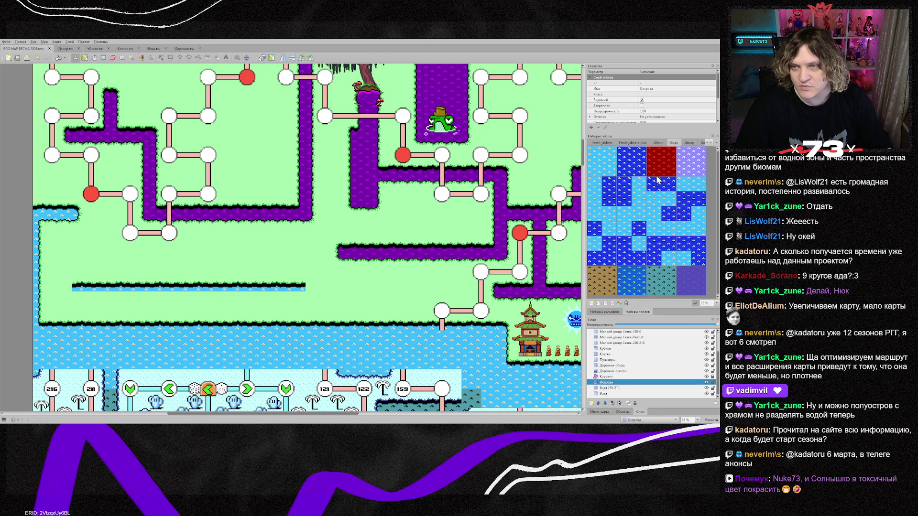
right_click(241, 256)
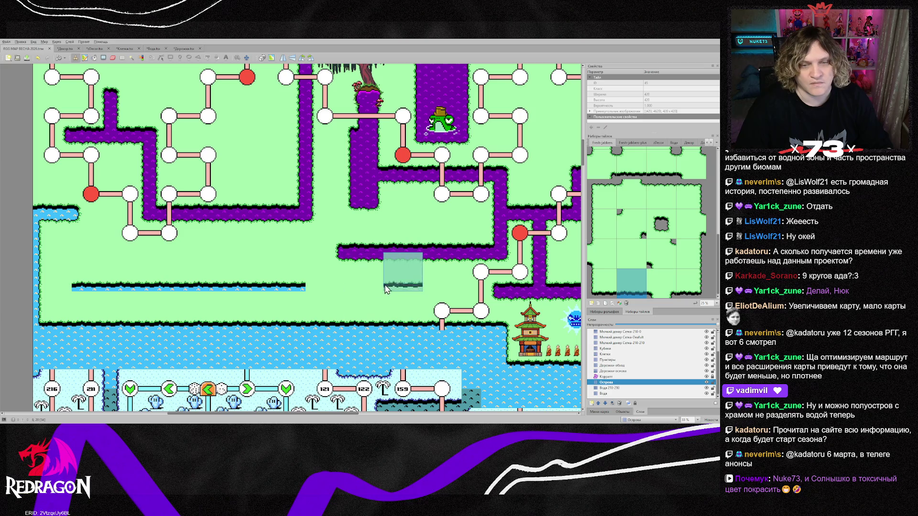
drag(95, 255, 288, 255)
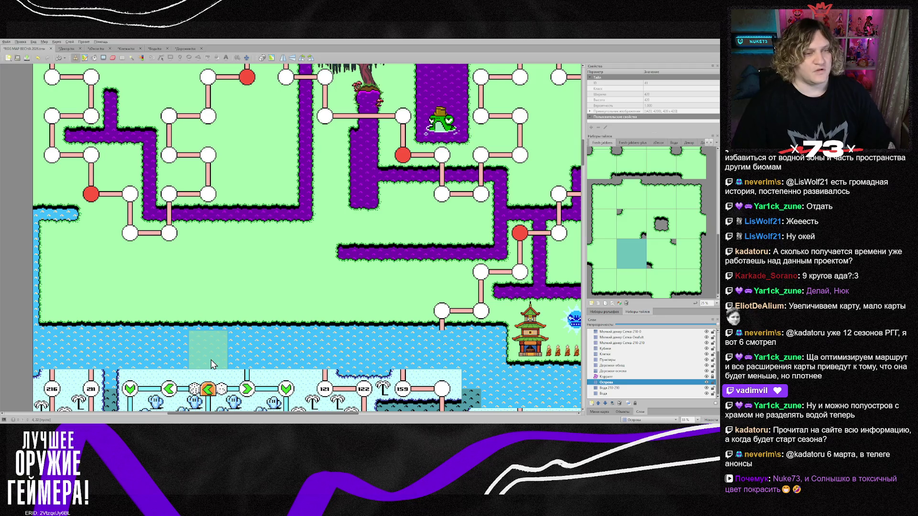
scroll(211, 360, up, 2)
scroll(217, 373, down, 2)
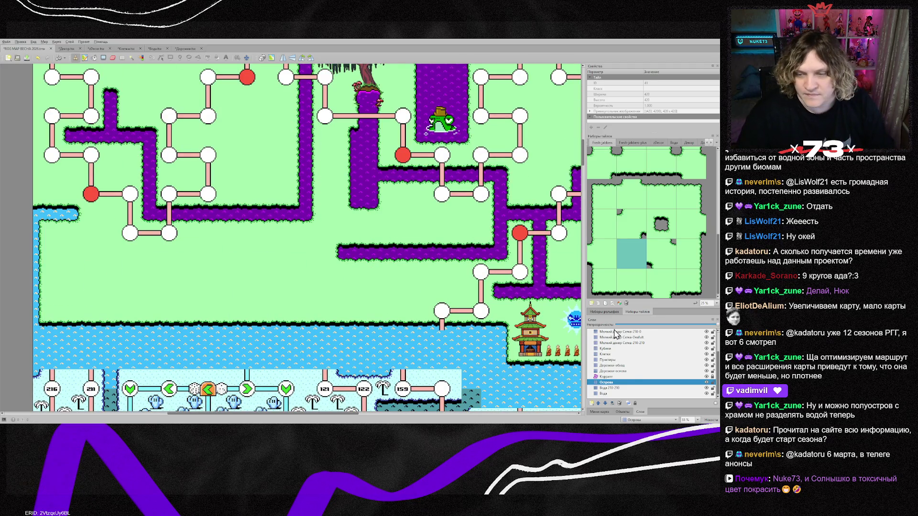
key(ctrl+Page_Up)
key(ctrl+Page_Up)
key(ctrl+Page_Up)
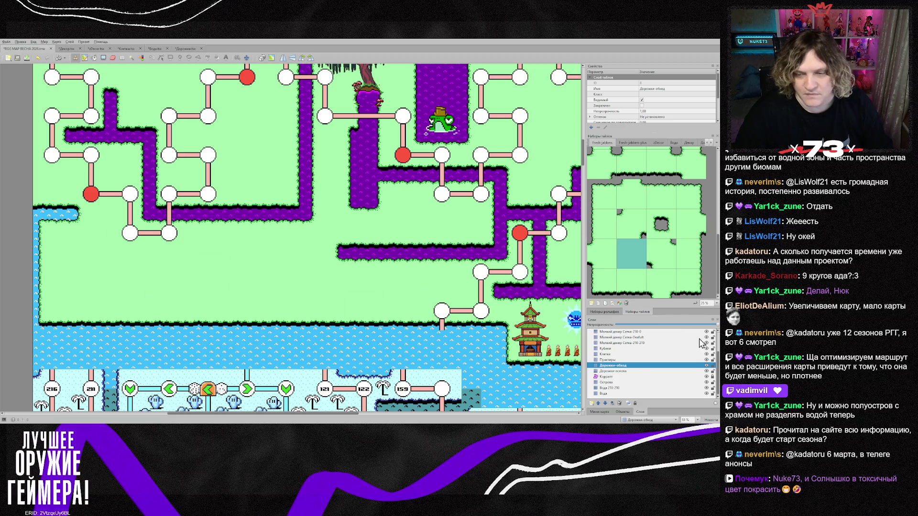
Stamp dashed path pieces onto the grass beside the left shore.
scroll(185, 232, up, 5)
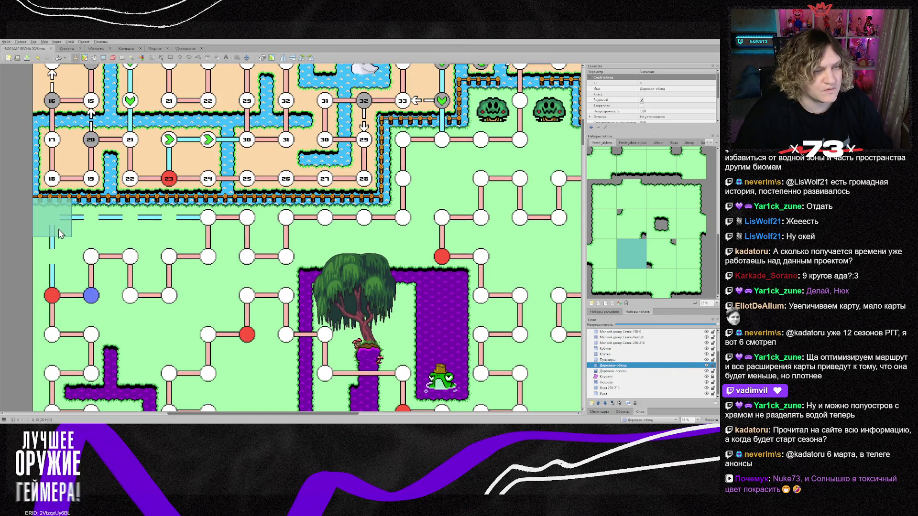
right_click(50, 220)
scroll(88, 277, down, 4)
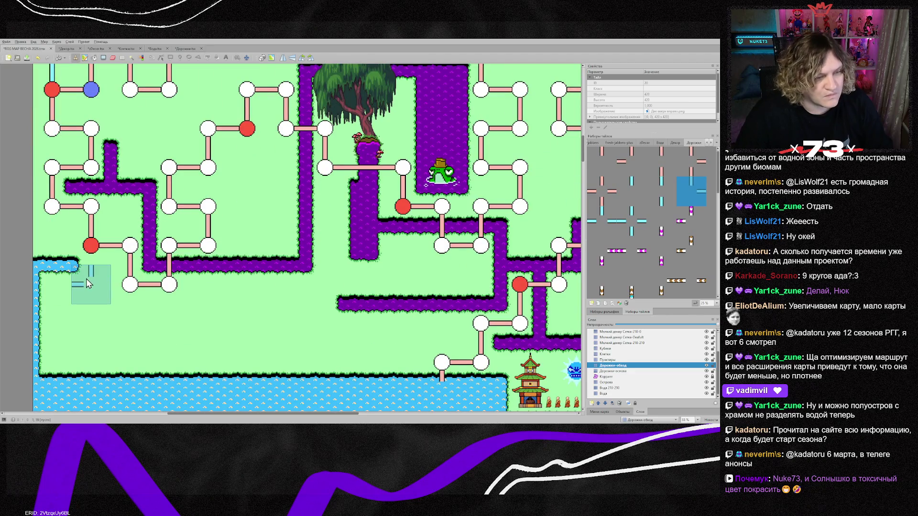
click(87, 278)
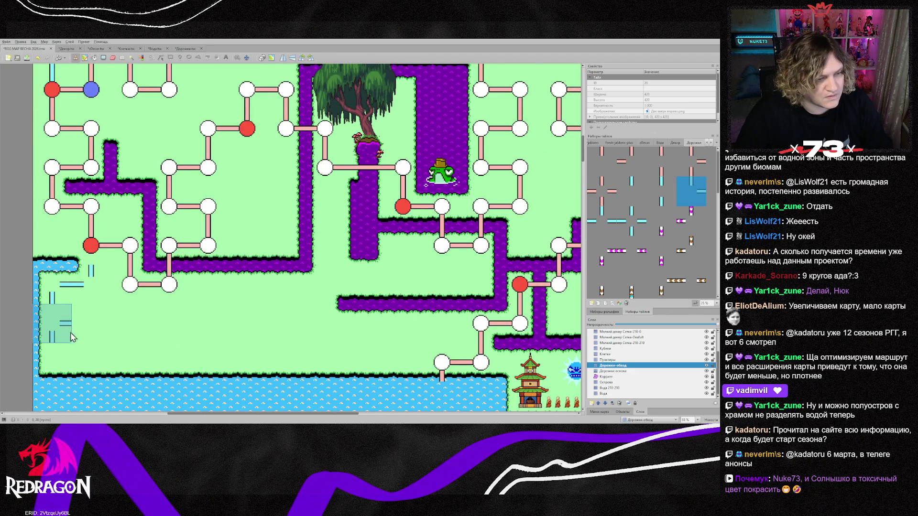
scroll(74, 334, down, 2)
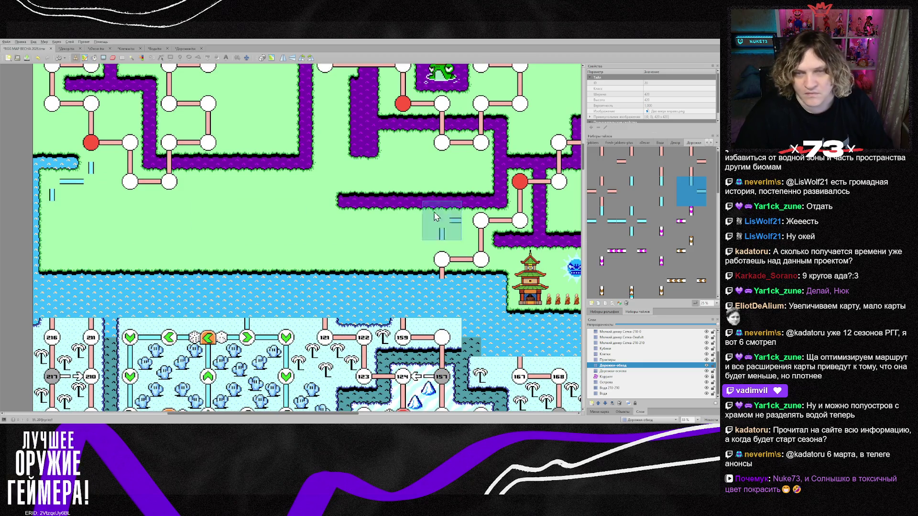
scroll(208, 221, up, 5)
right_click(113, 131)
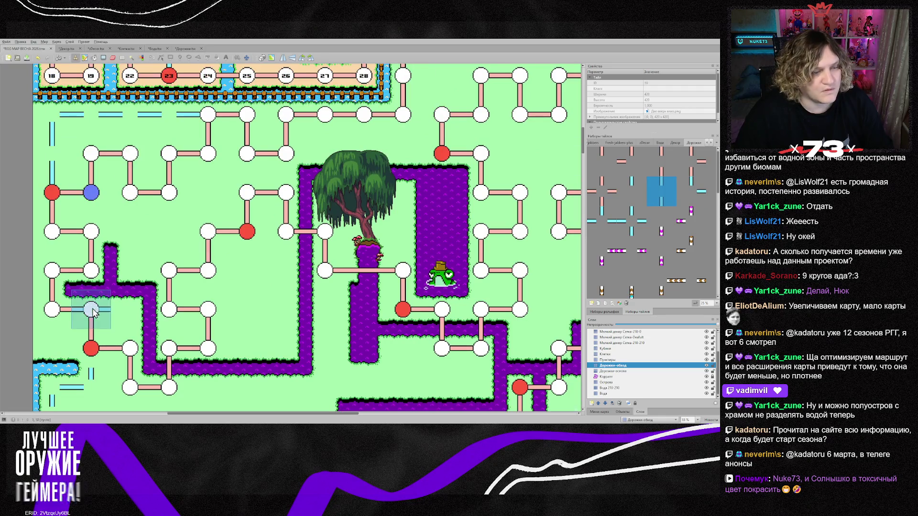
scroll(76, 287, down, 4)
right_click(60, 246)
click(50, 308)
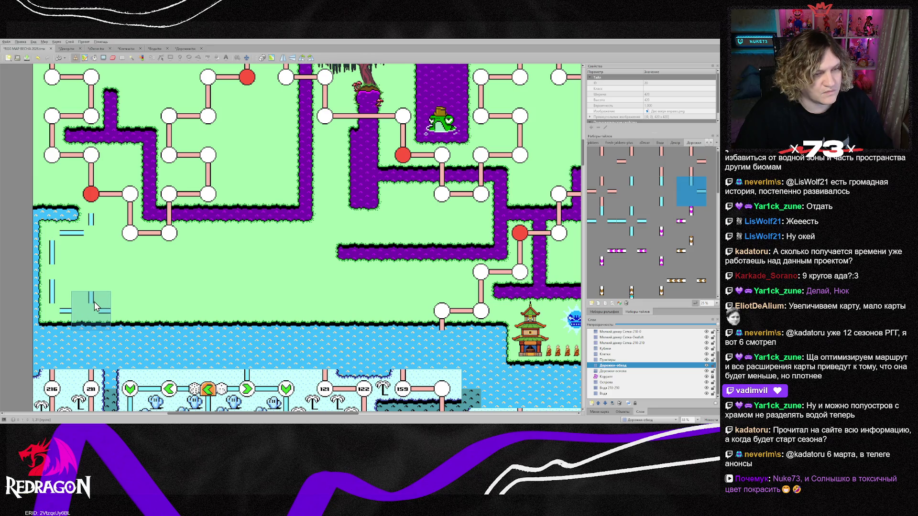
click(99, 282)
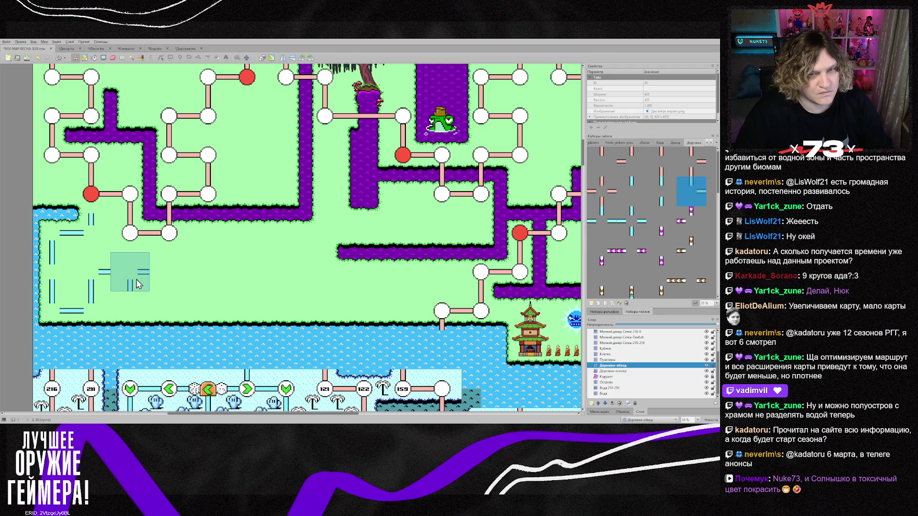
Add mirrored and rotated path pieces further right across the grass.
scroll(243, 278, up, 1)
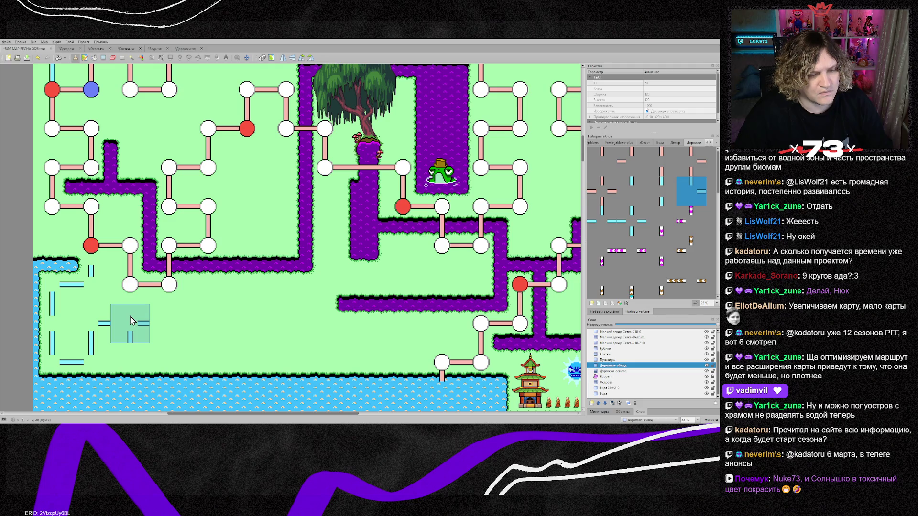
key(x)
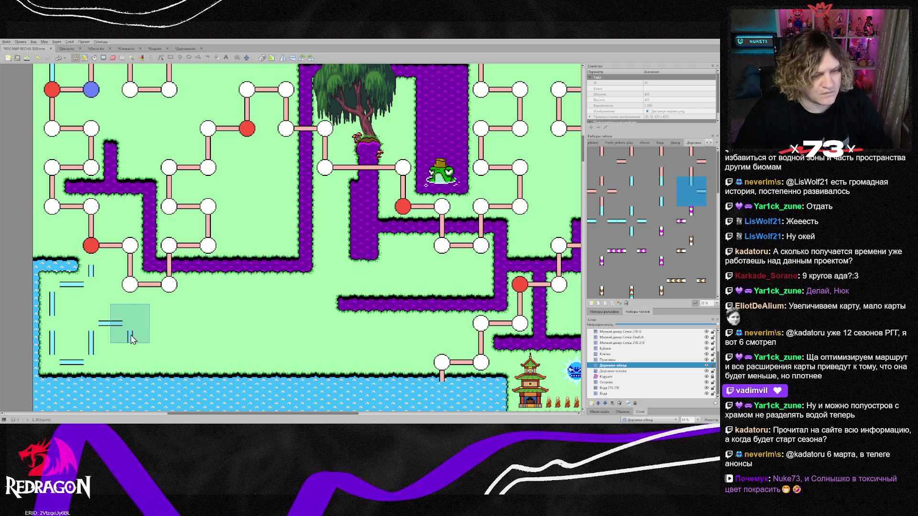
click(131, 330)
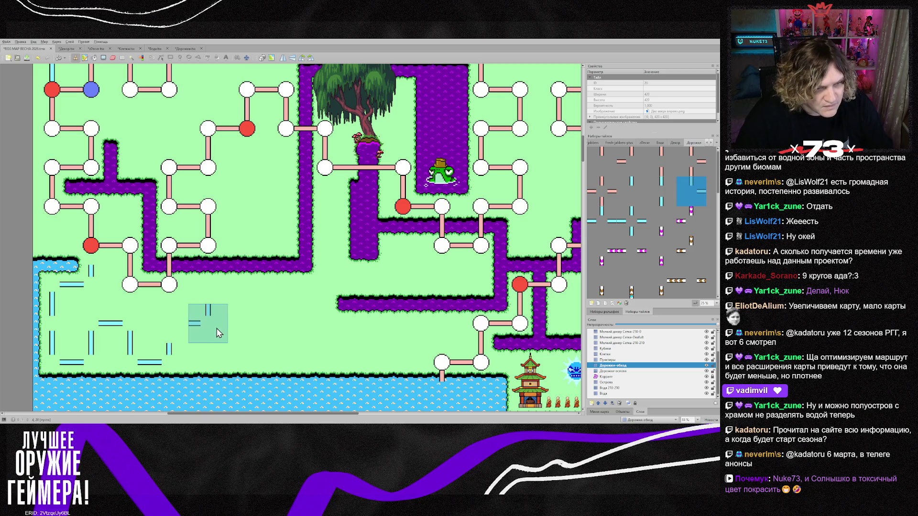
key(z)
key(z)
click(183, 323)
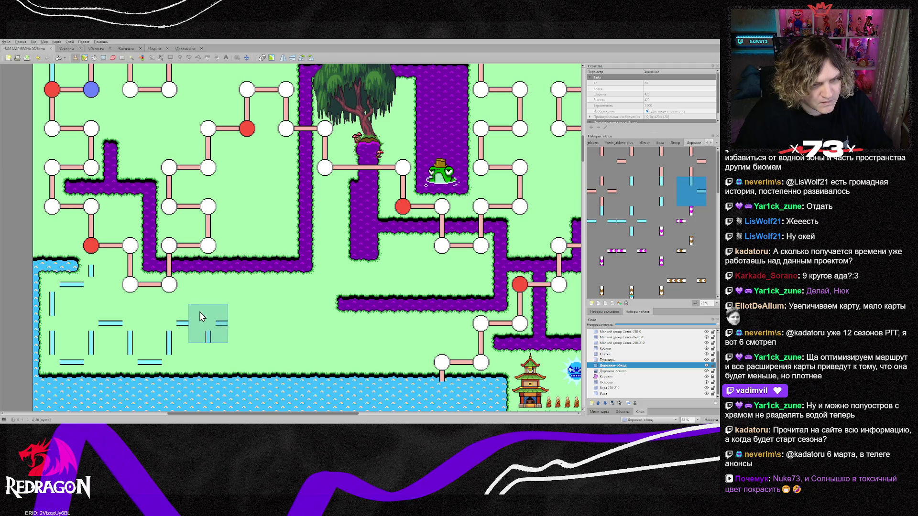
Stamp rotated and mirrored dash patterns down the path cells between the rivers.
click(227, 294)
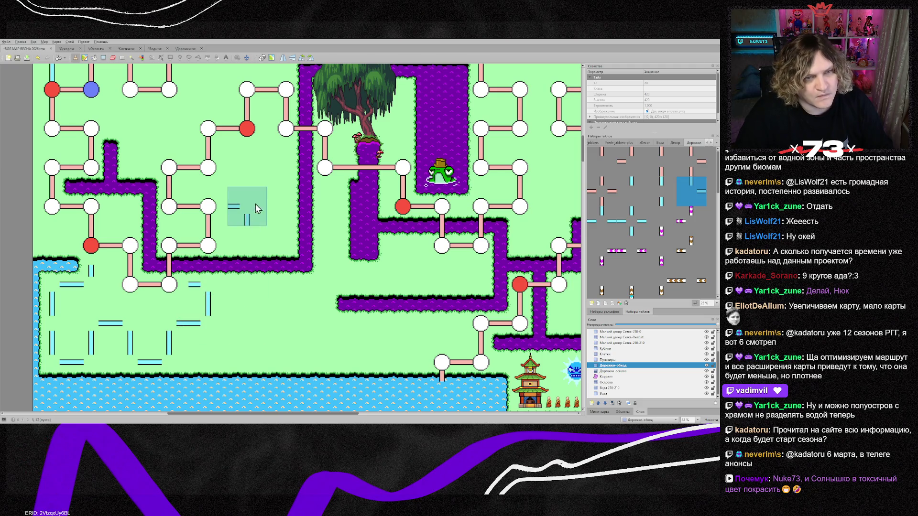
key(z)
key(z)
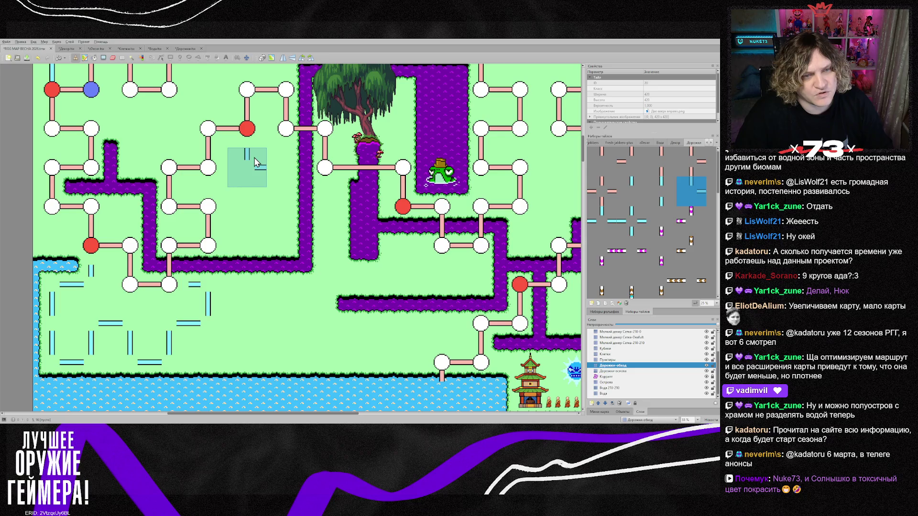
click(256, 162)
key(z)
key(z)
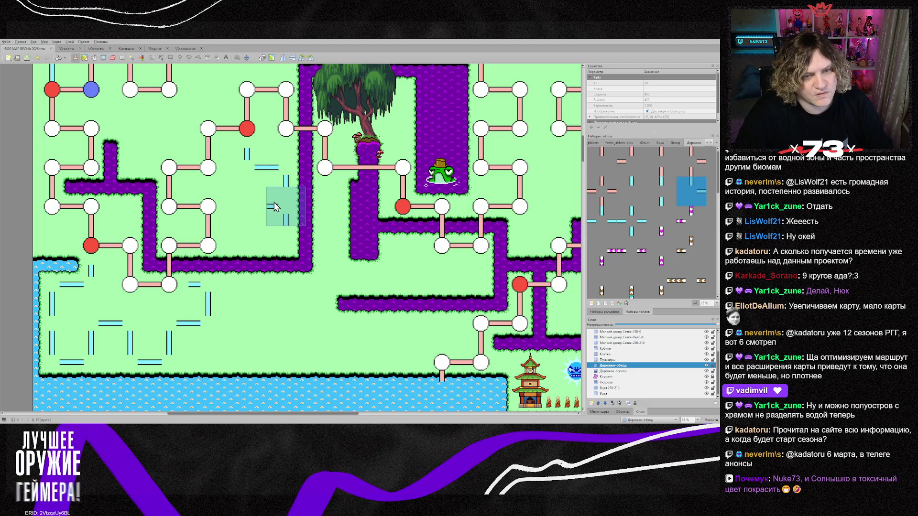
click(276, 206)
key(z)
key(z)
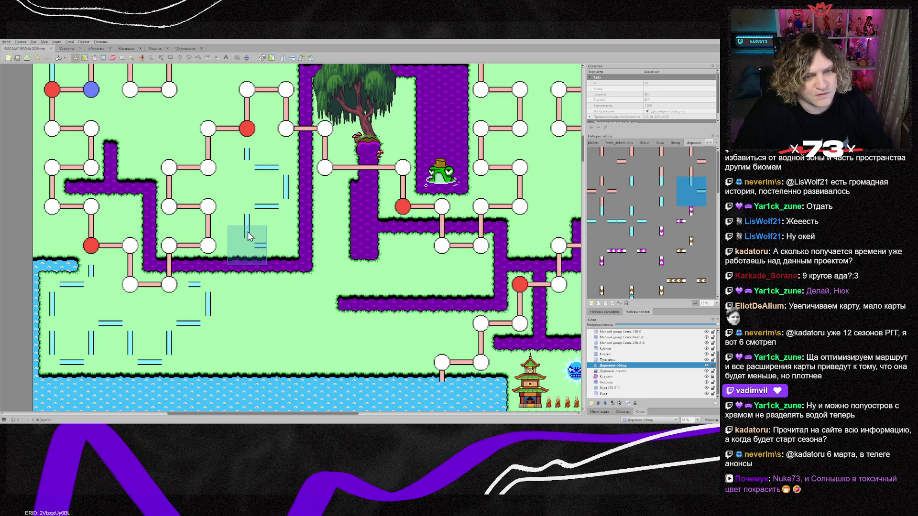
click(248, 237)
key(x)
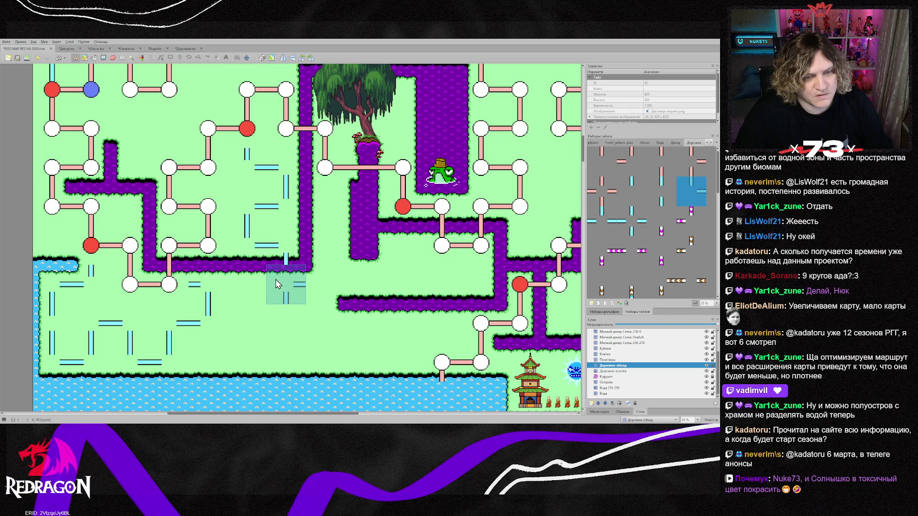
click(237, 284)
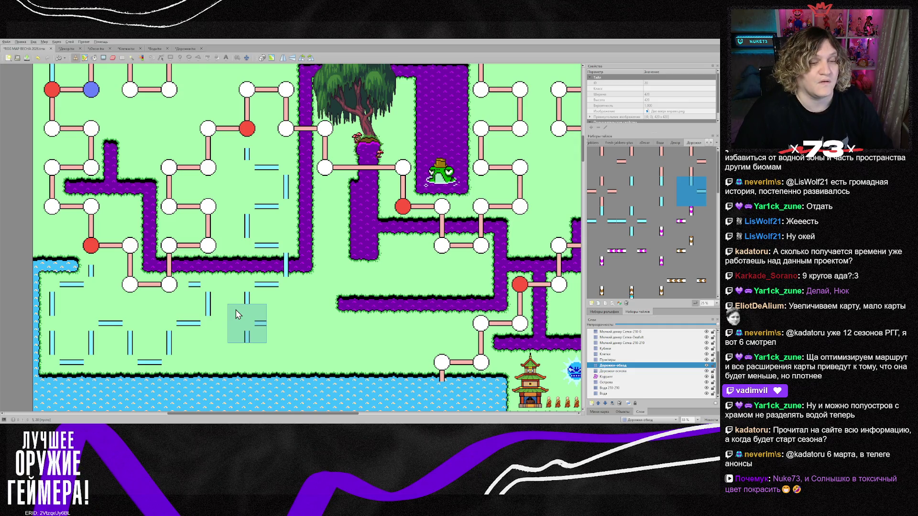
Add dashes in the lower cells and a vertical dash column running upward.
click(275, 313)
click(271, 354)
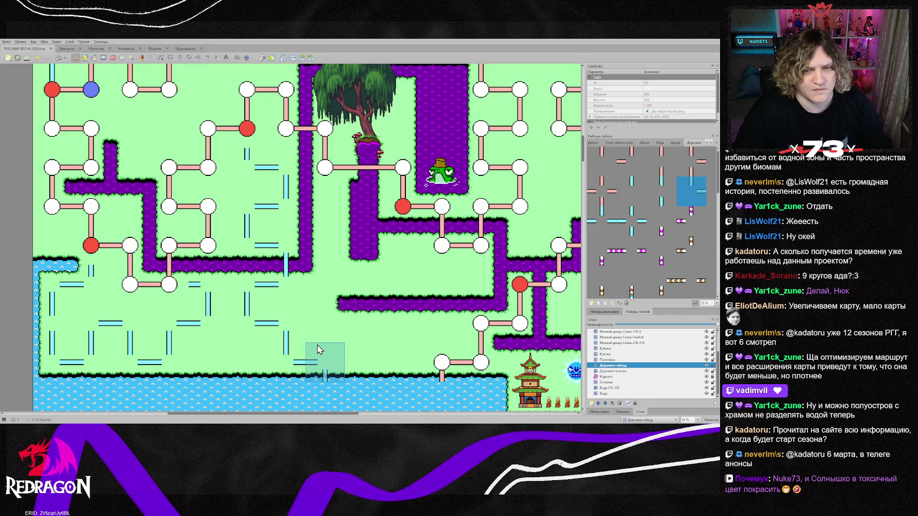
click(321, 352)
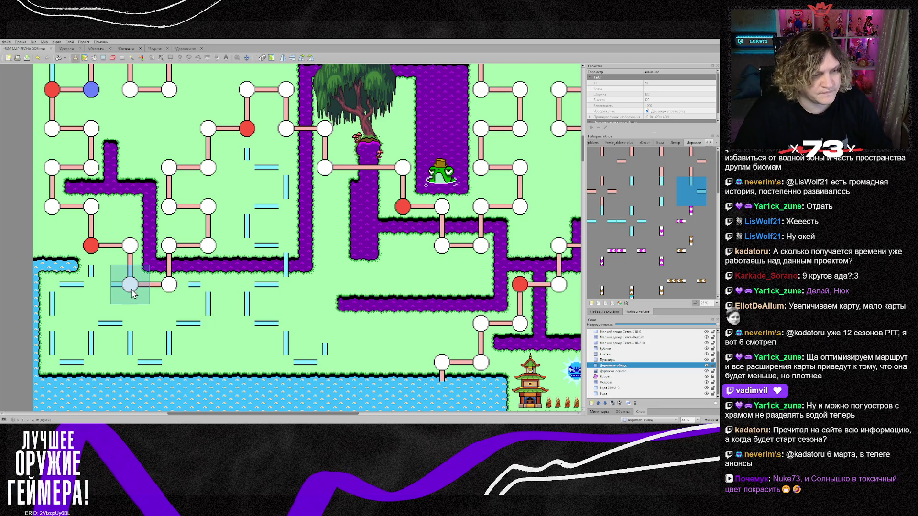
click(661, 191)
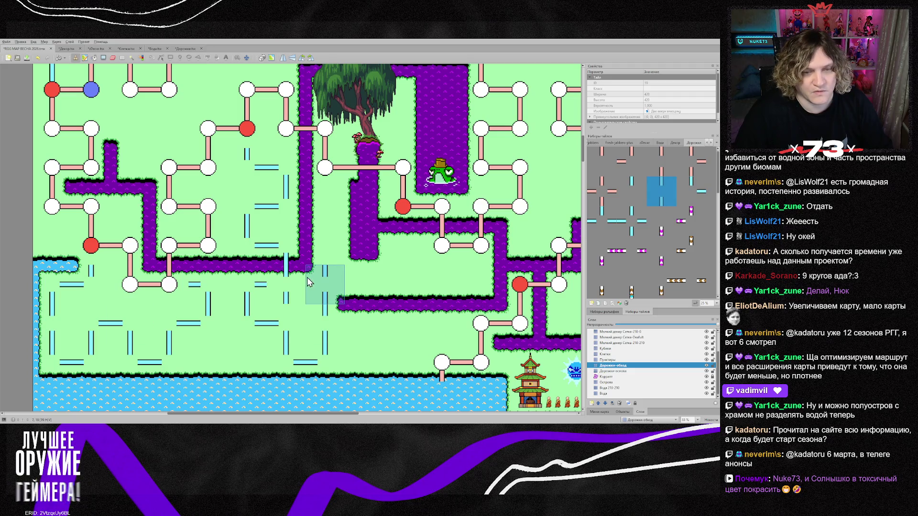
click(315, 244)
click(316, 205)
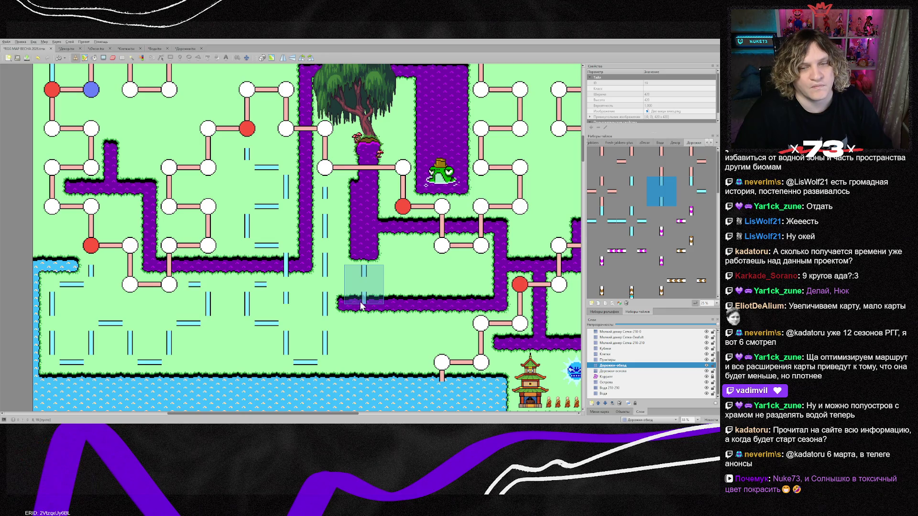
Place vertical and horizontal dashes between the rivers and beside the lower river.
click(405, 237)
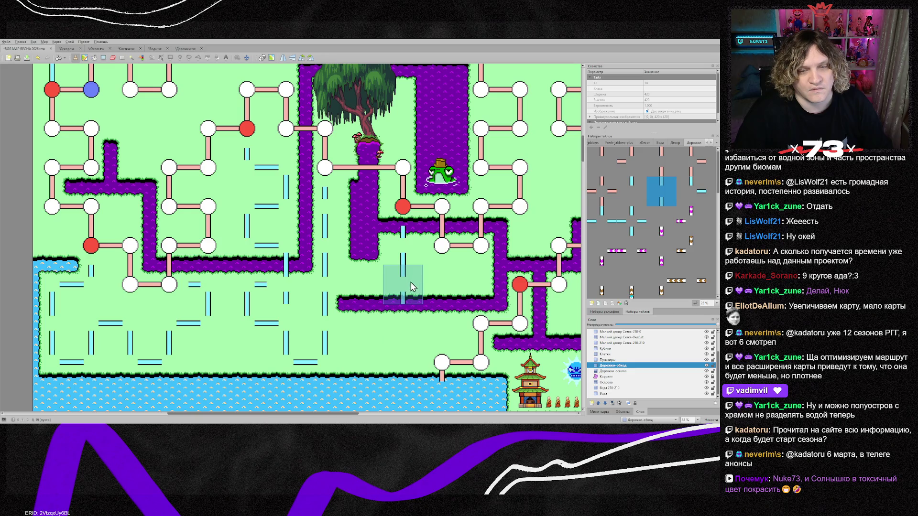
key(Right)
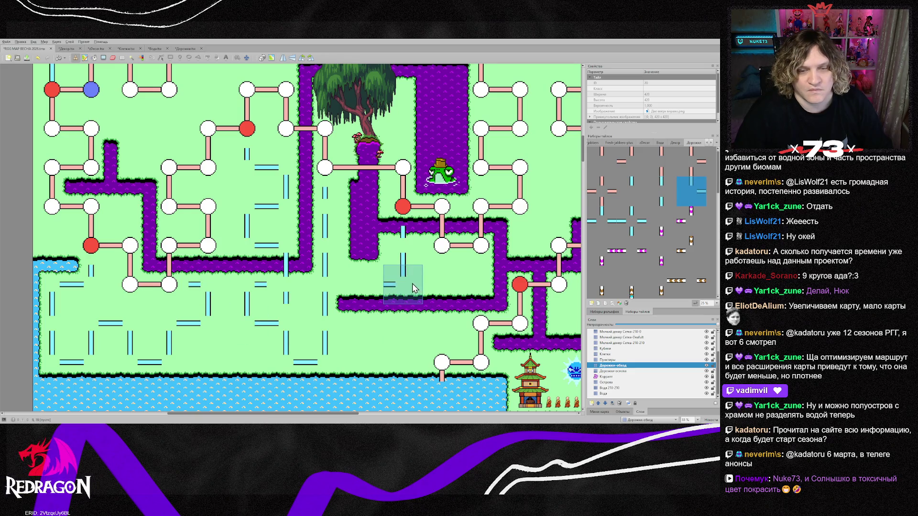
click(380, 294)
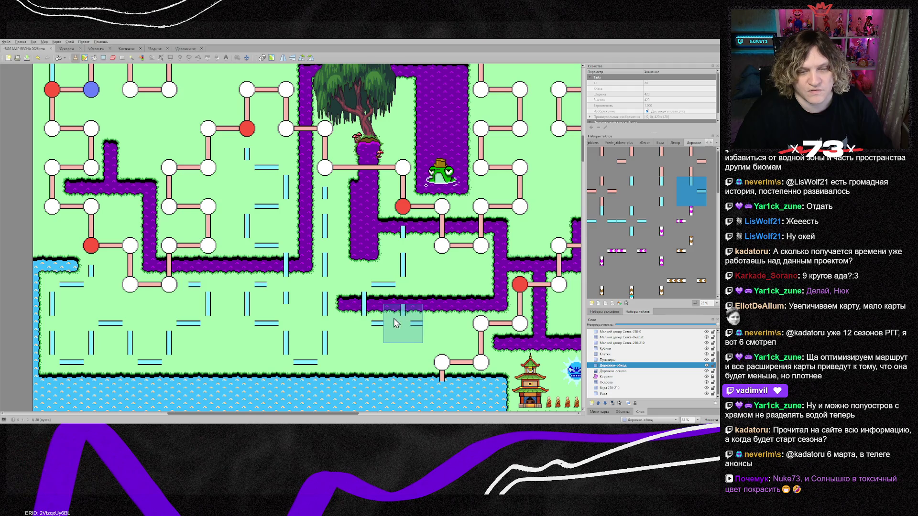
key(Left)
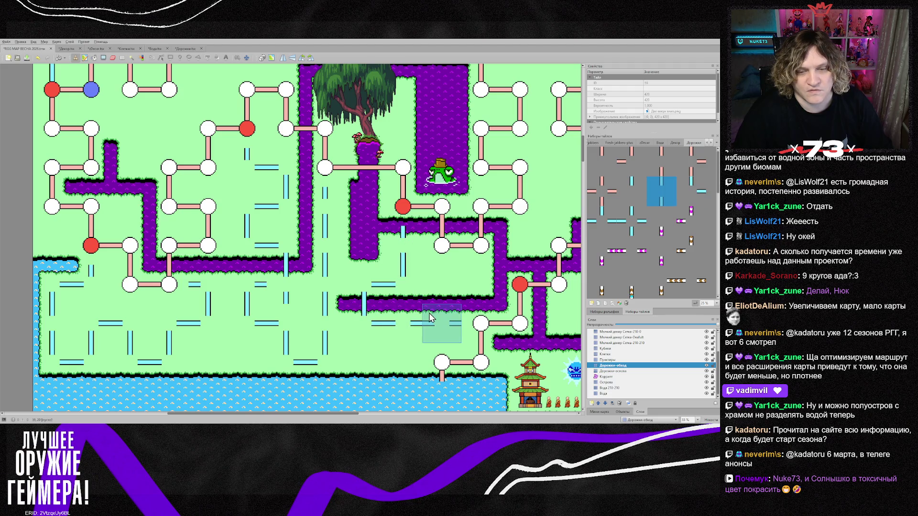
key(Right)
click(412, 319)
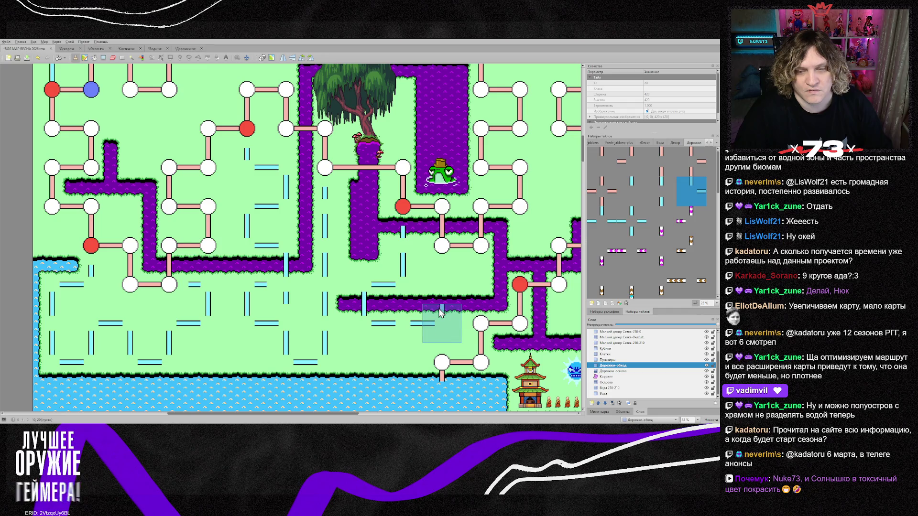
click(437, 283)
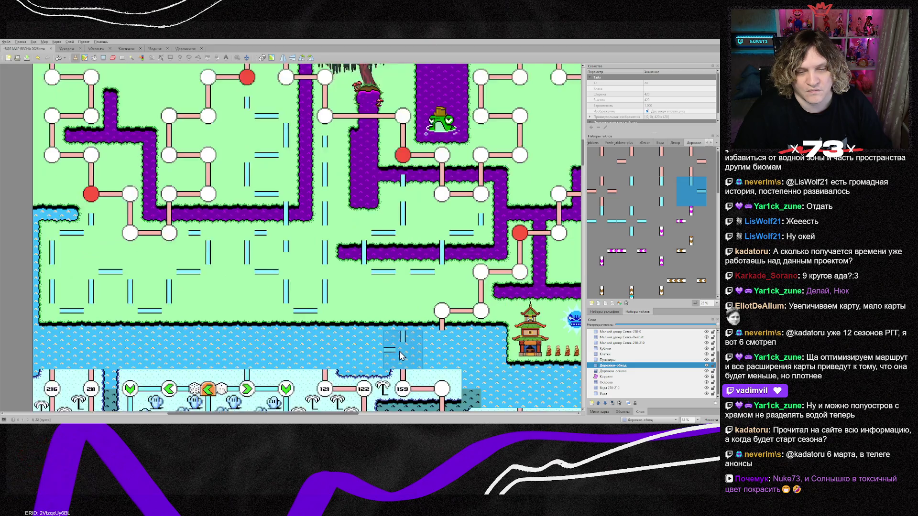
drag(306, 413, 363, 411)
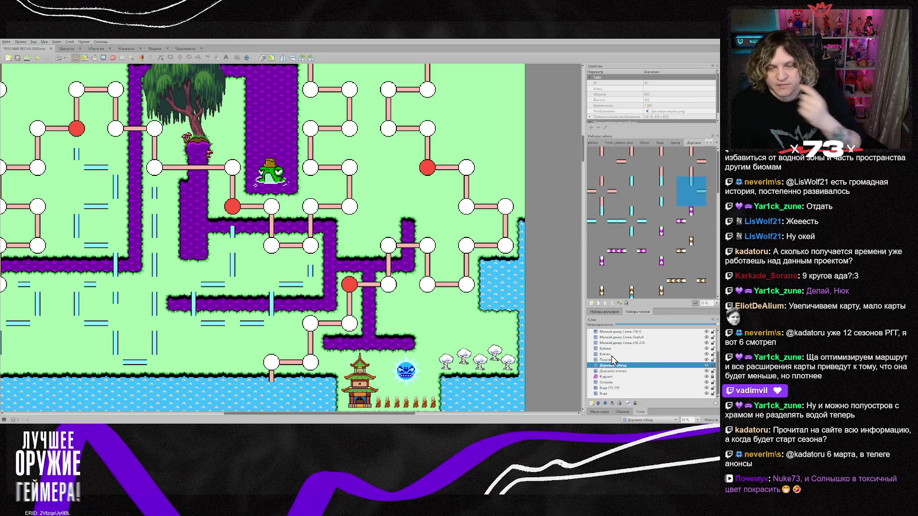
key(ctrl+h)
key(ctrl+h)
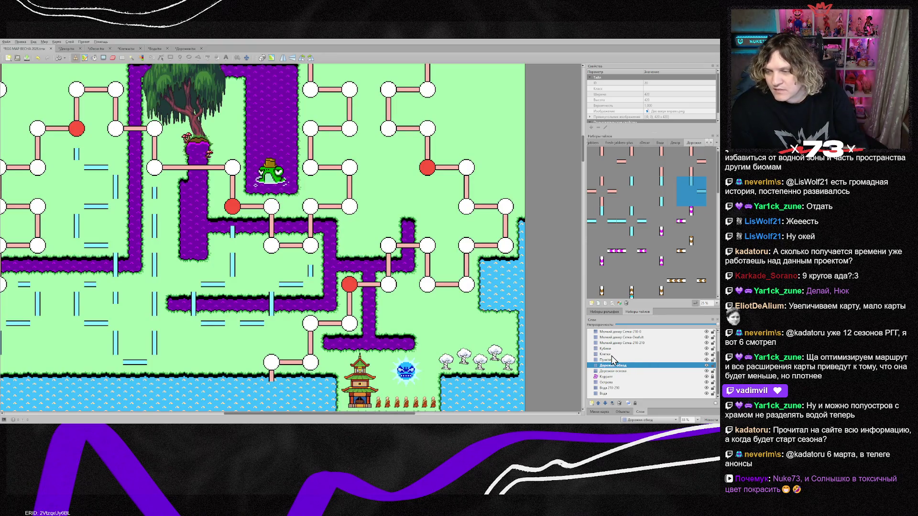
On the Клетки layer, turn the white node west of the willow into a red cell.
click(607, 354)
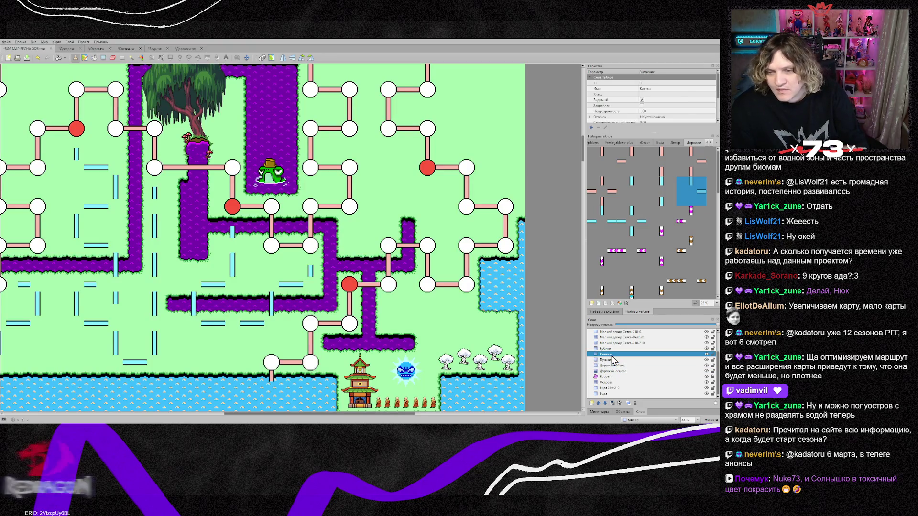
right_click(387, 287)
click(358, 296)
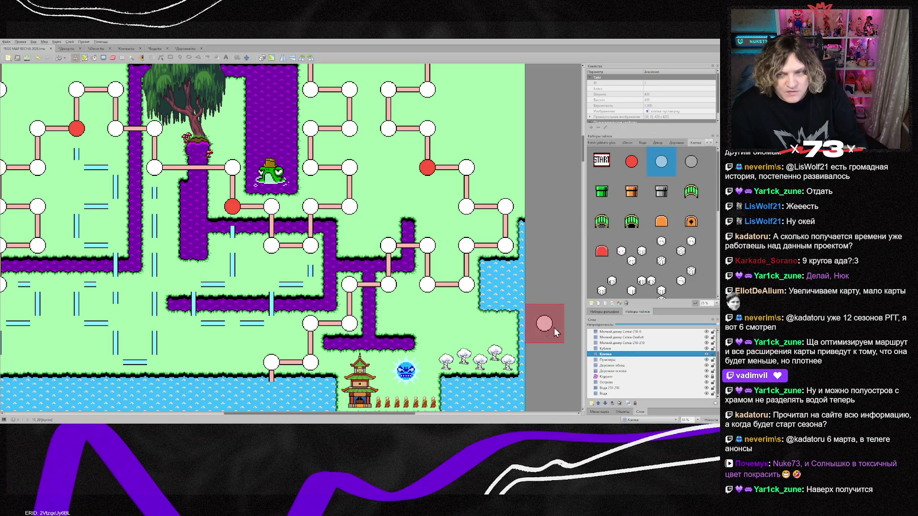
right_click(423, 184)
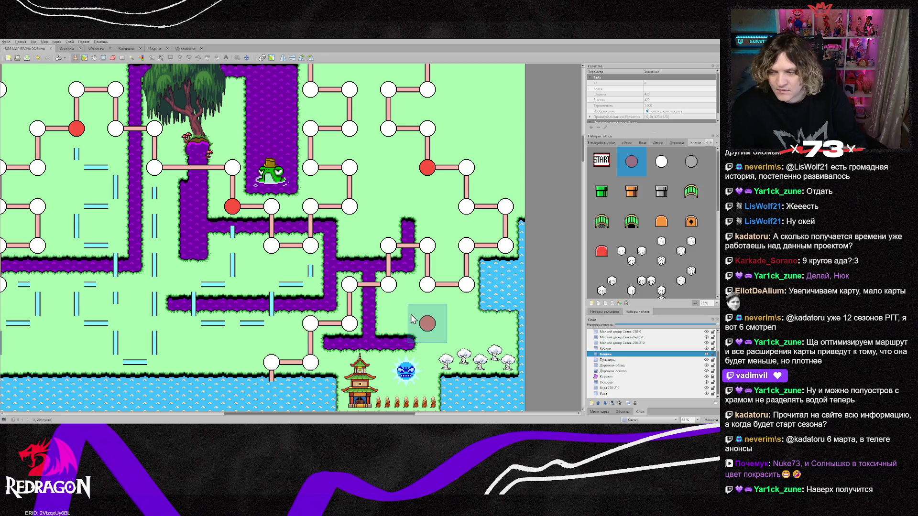
click(351, 293)
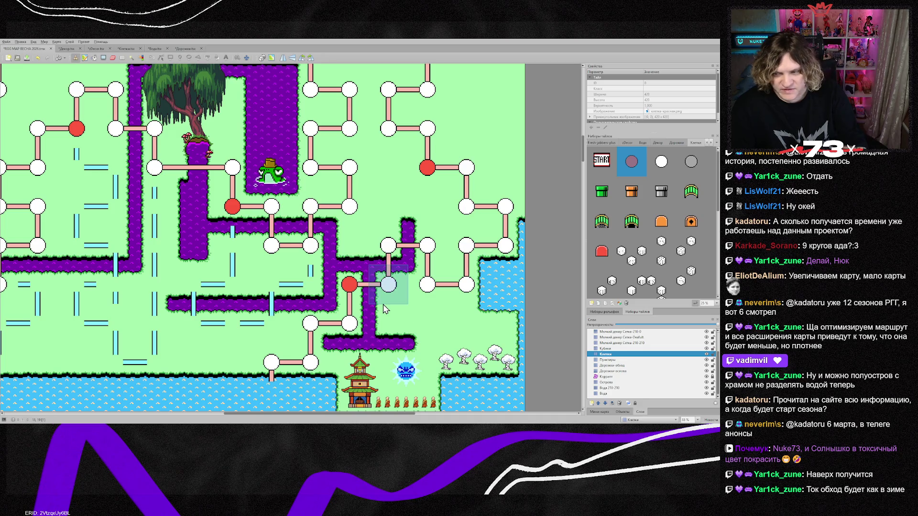
Turn another white node further west into a red special cell.
scroll(383, 304, up, 2)
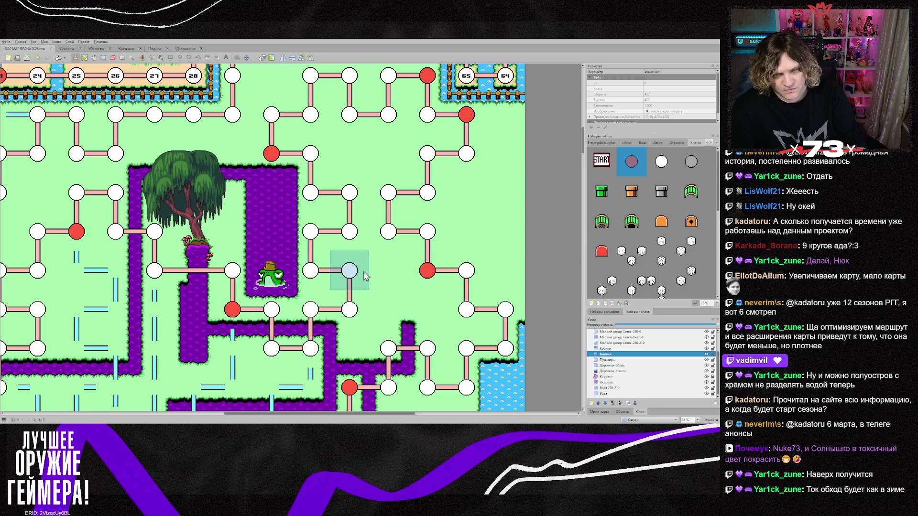
scroll(454, 259, up, 1)
scroll(454, 259, up, 1)
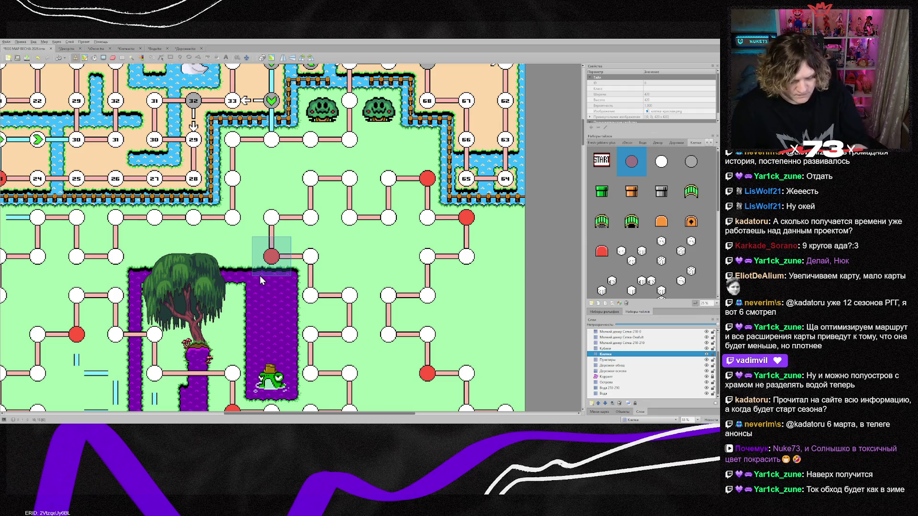
scroll(210, 340, down, 1)
drag(274, 412, 210, 417)
scroll(210, 363, down, 5)
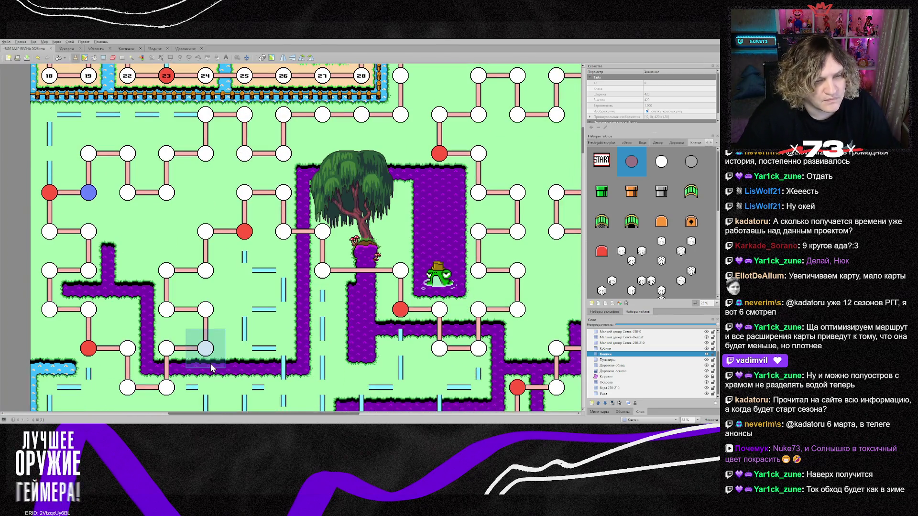
scroll(306, 348, up, 1)
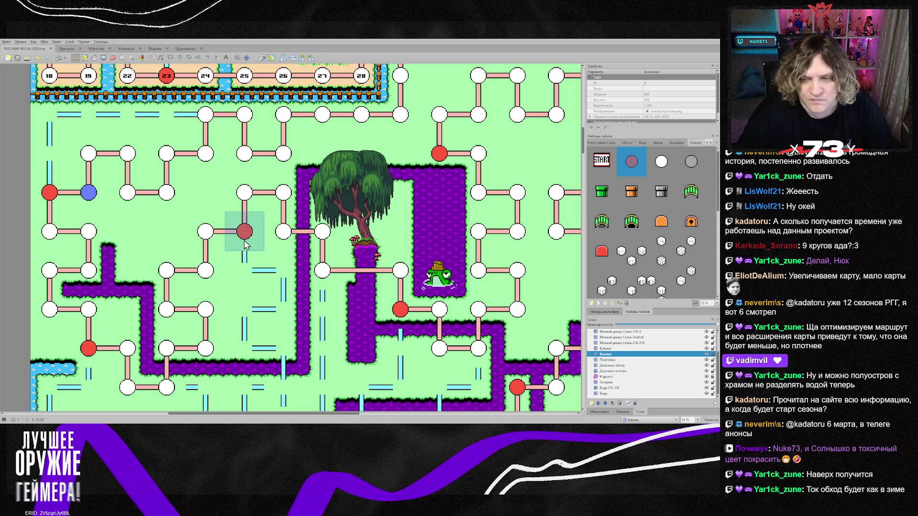
click(166, 282)
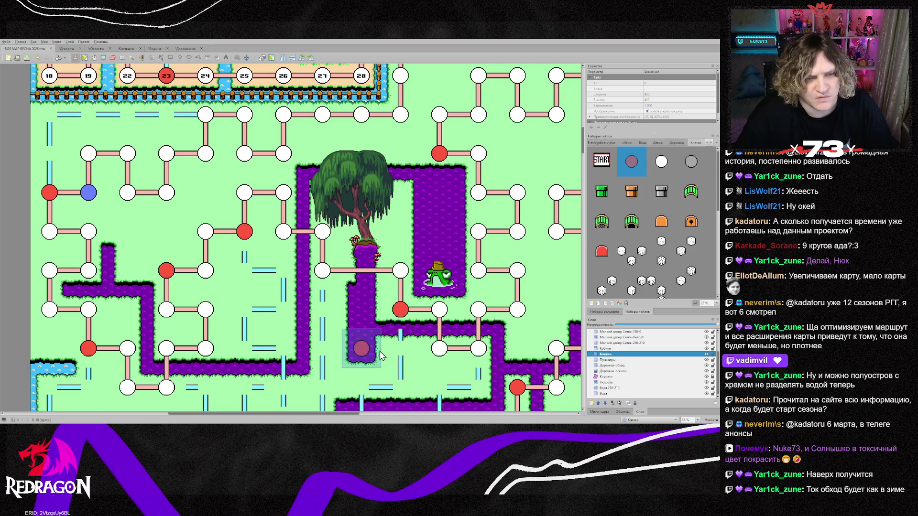
drag(351, 413, 406, 413)
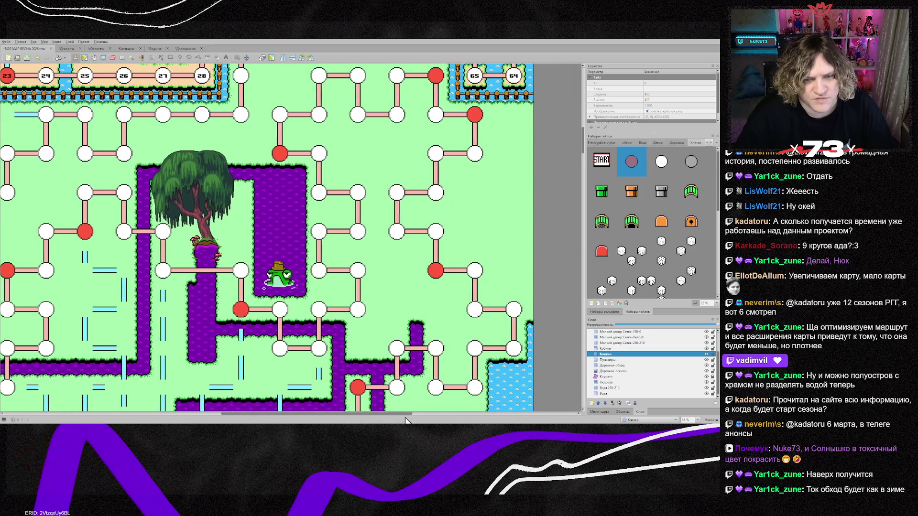
scroll(441, 359, down, 2)
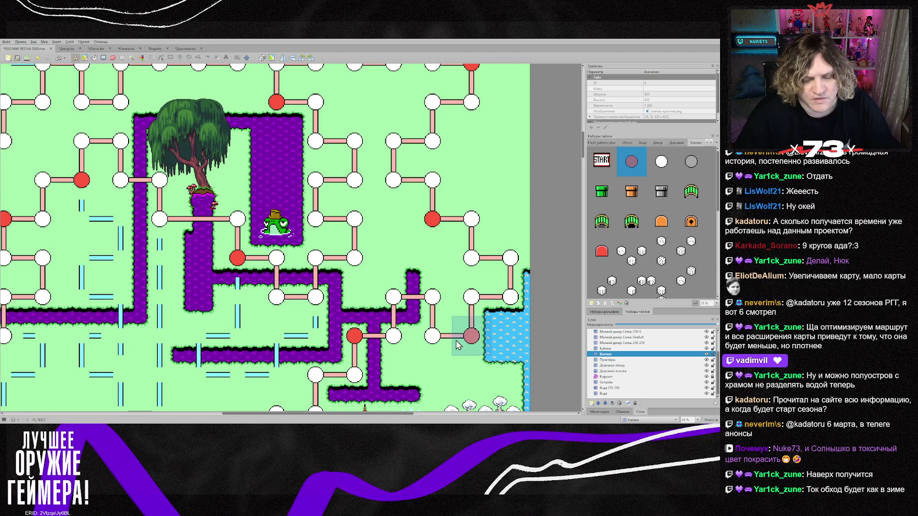
scroll(455, 345, down, 1)
scroll(442, 337, up, 2)
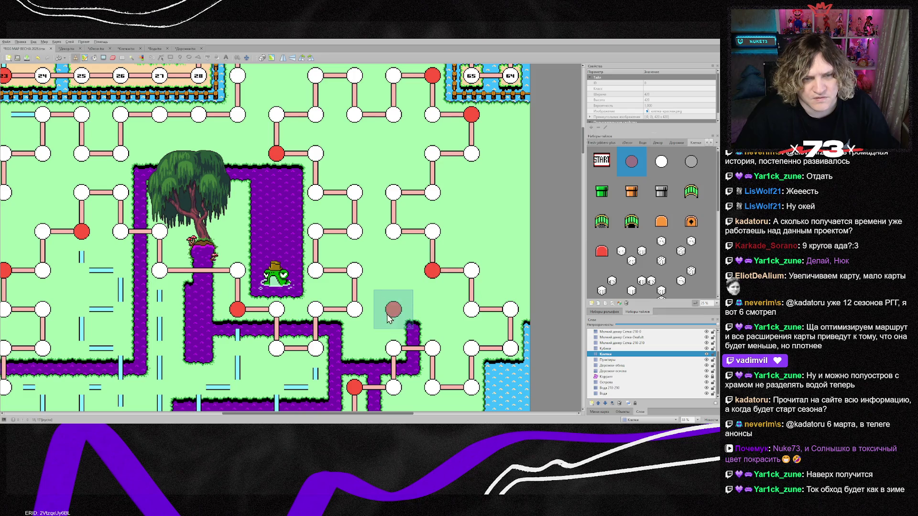
scroll(393, 388, down, 1)
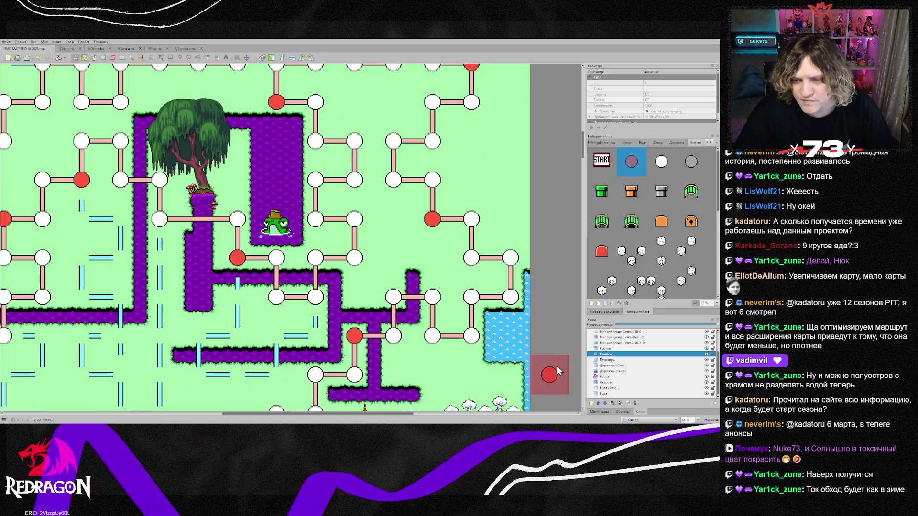
On the Дорожки-обход layer, stamp a path tile and two flipped corner pieces.
click(619, 367)
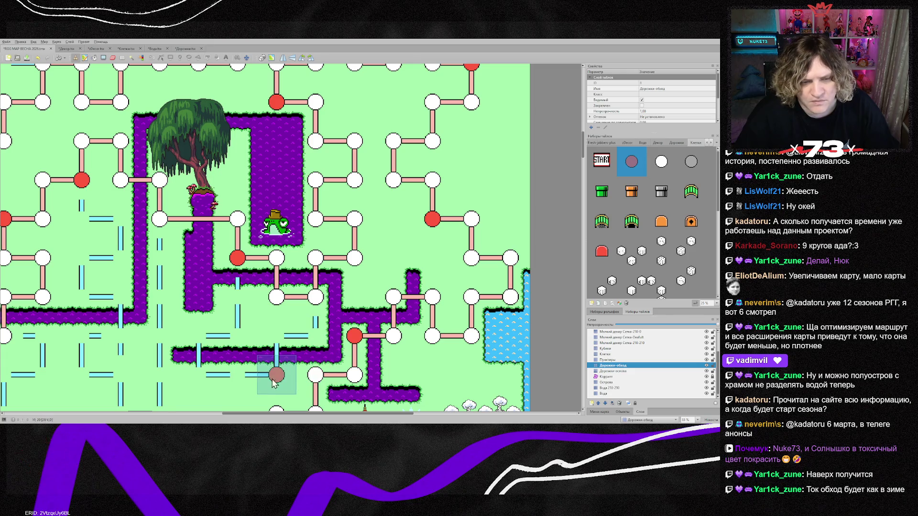
right_click(201, 333)
click(359, 308)
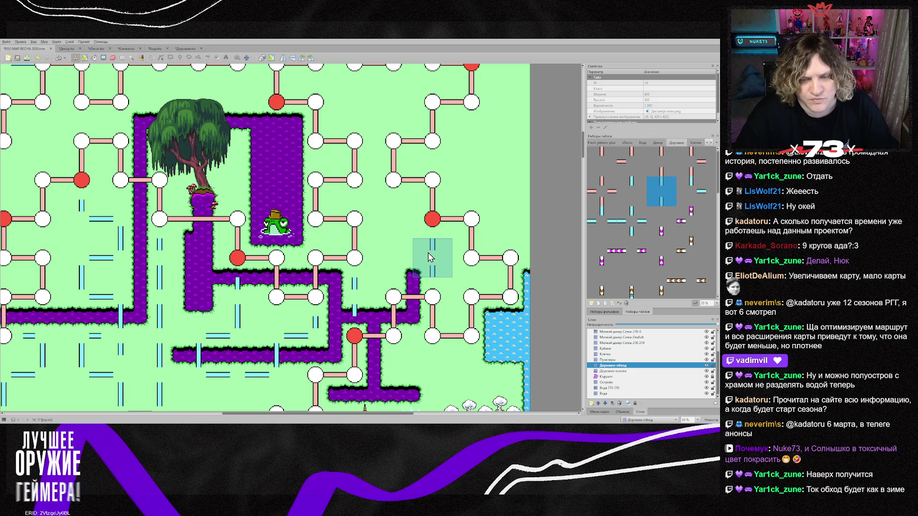
right_click(42, 332)
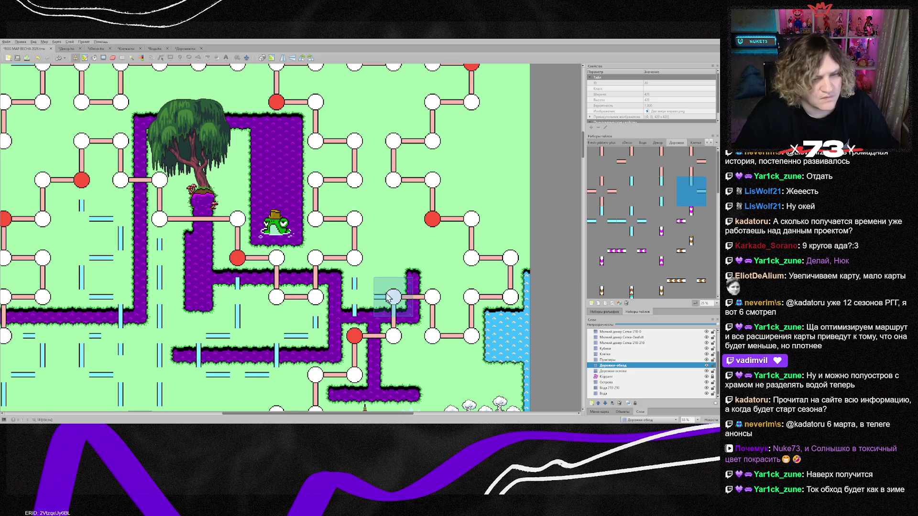
key(z)
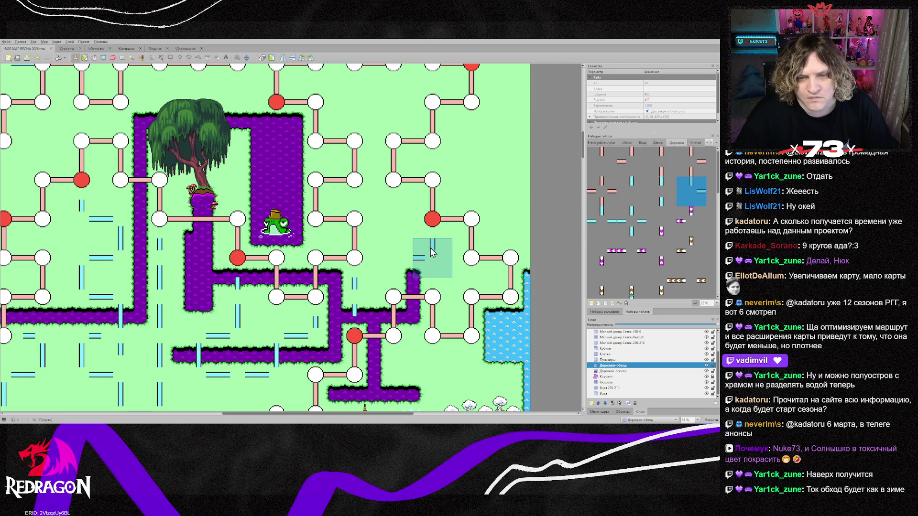
click(432, 252)
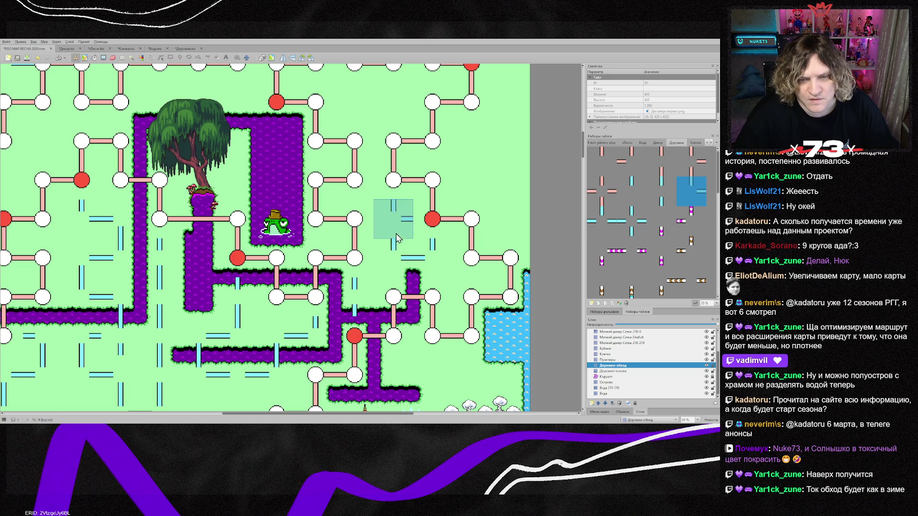
click(394, 217)
Paint cyan path segments joining the cells near the right edge.
scroll(509, 206, up, 3)
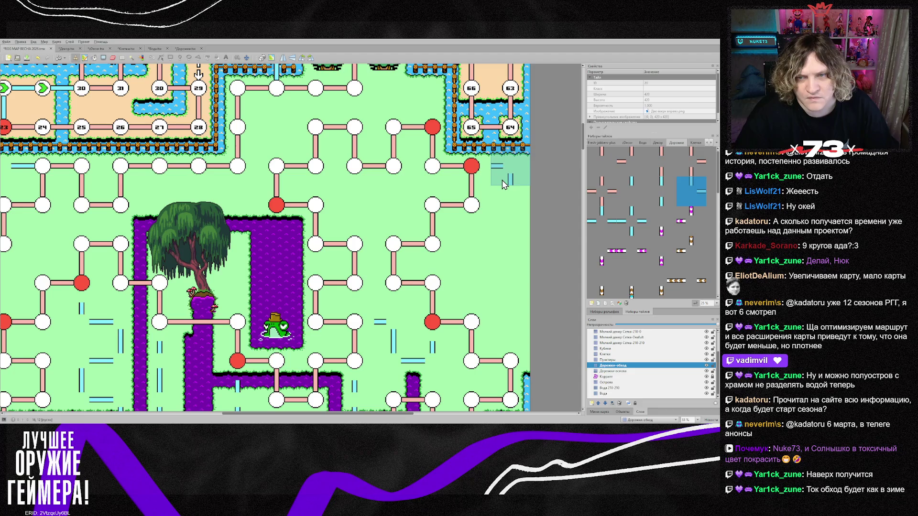
click(502, 184)
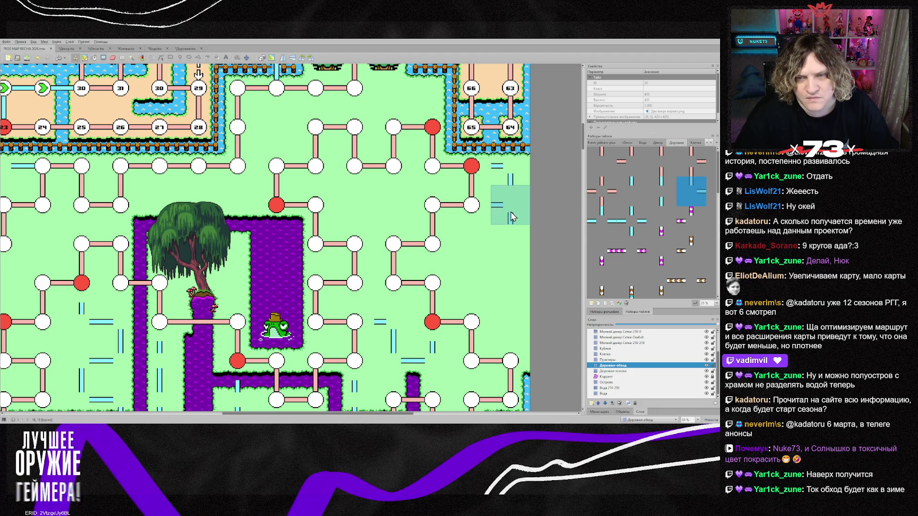
click(469, 245)
click(496, 283)
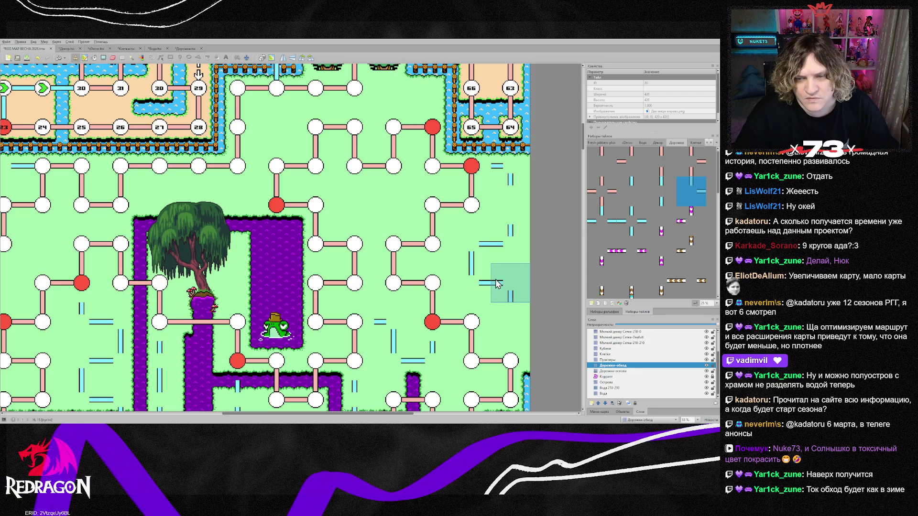
click(498, 321)
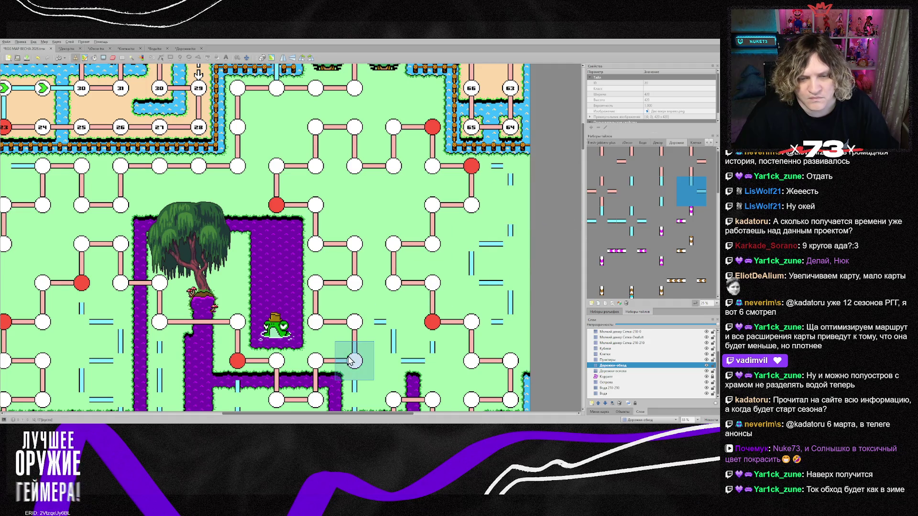
scroll(354, 325, down, 3)
Add a dashed path tile and another path tile beside the red cell.
right_click(354, 296)
scroll(478, 258, up, 3)
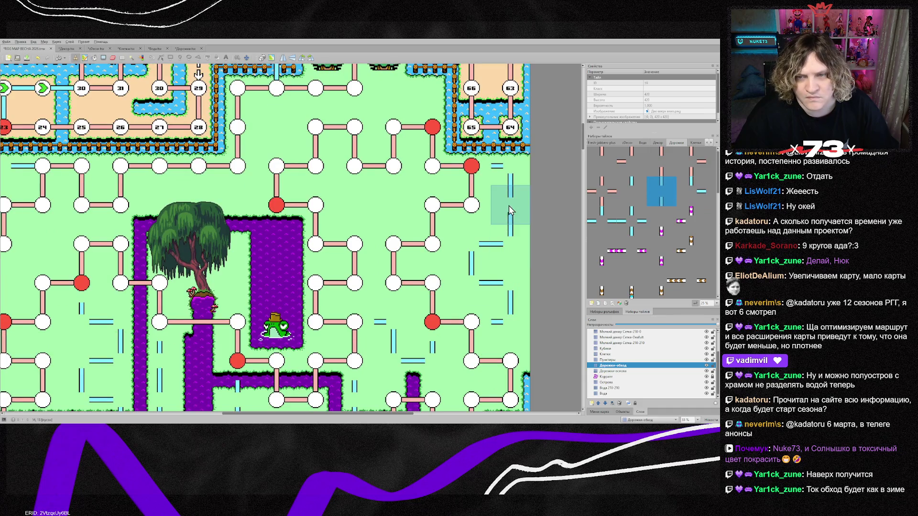
scroll(474, 243, up, 2)
right_click(509, 270)
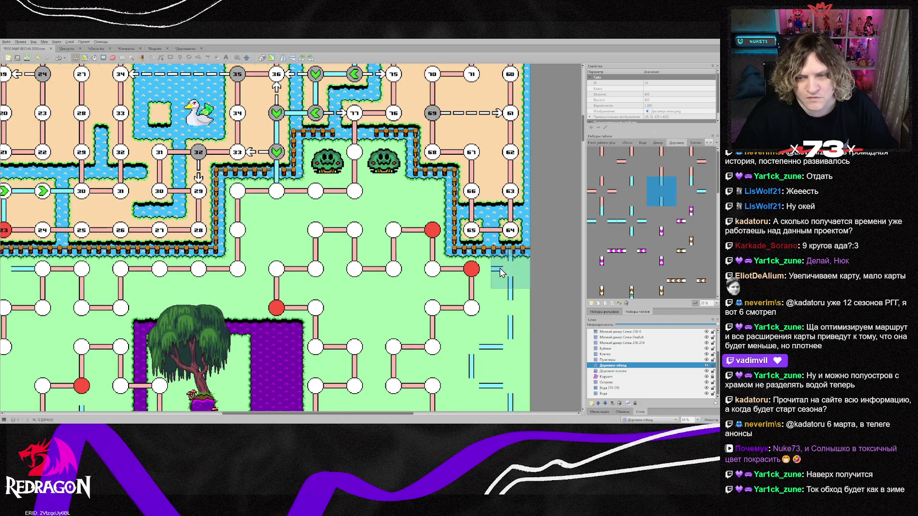
click(430, 198)
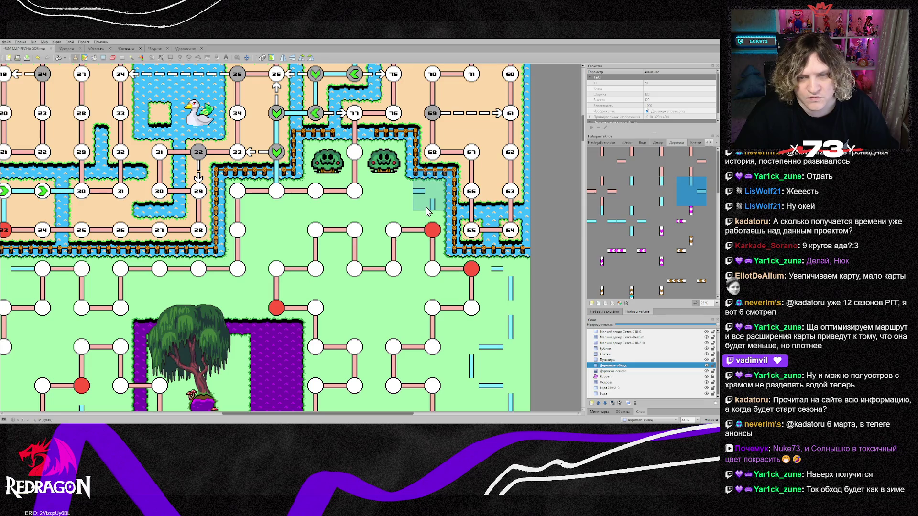
right_click(510, 307)
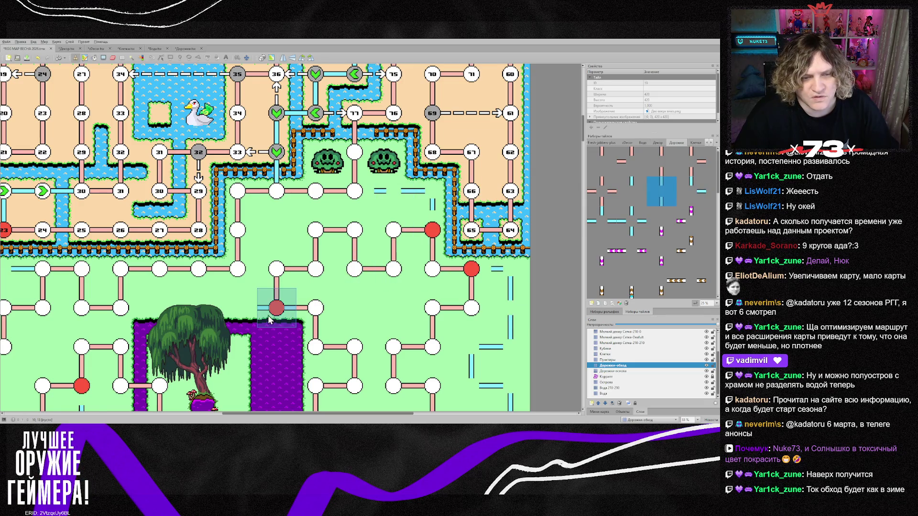
right_click(493, 287)
click(241, 315)
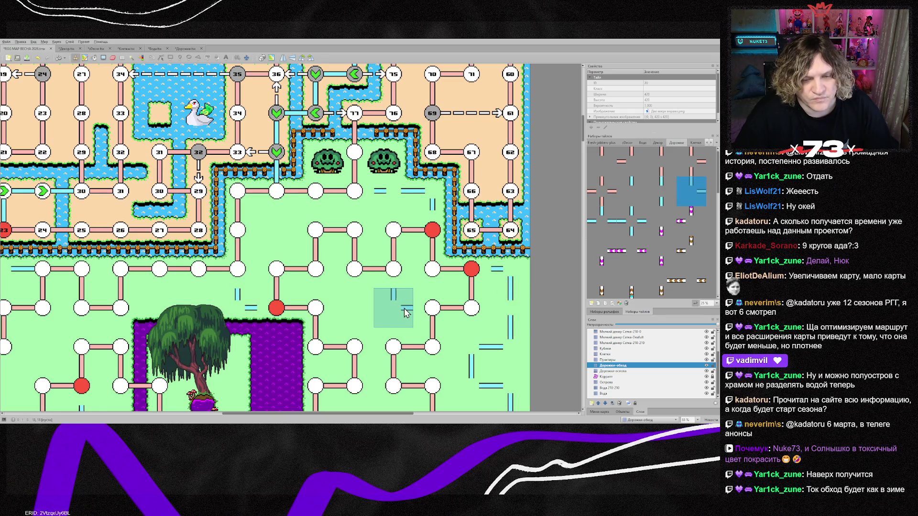
scroll(431, 369, down, 3)
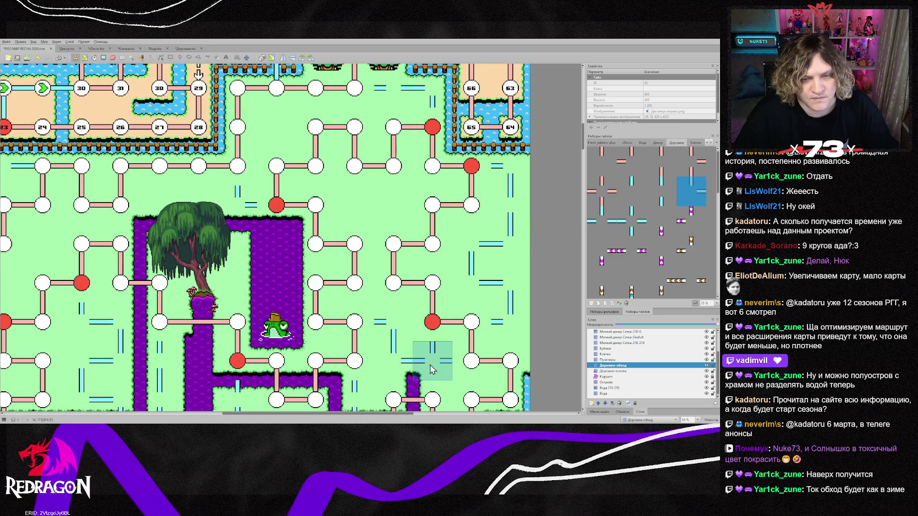
scroll(354, 315, down, 1)
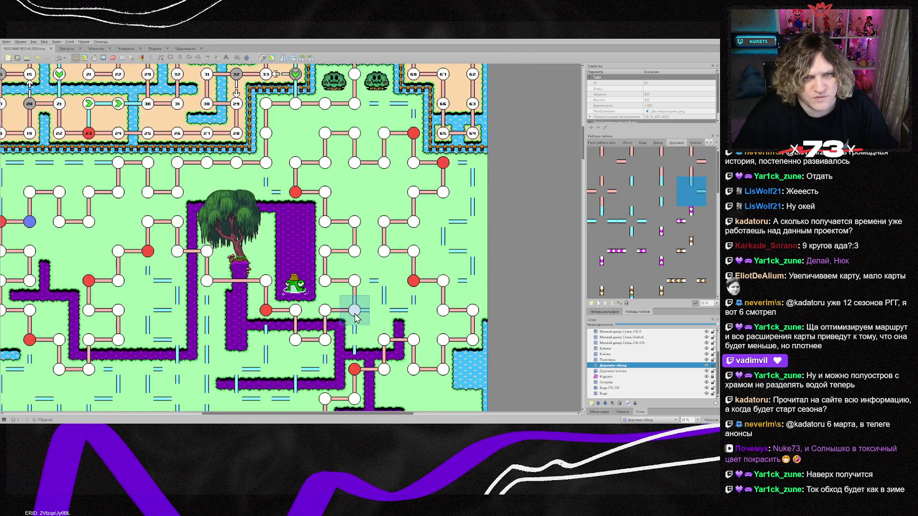
drag(270, 413, 247, 417)
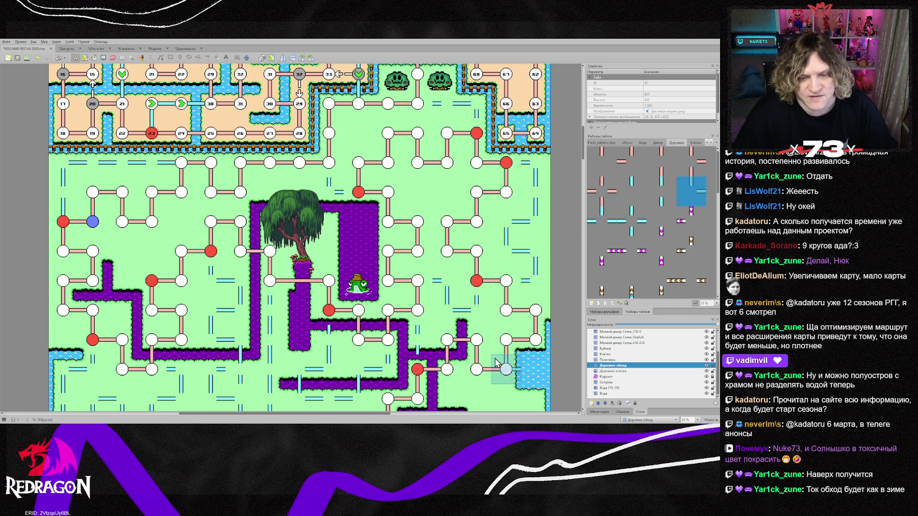
scroll(480, 366, down, 2)
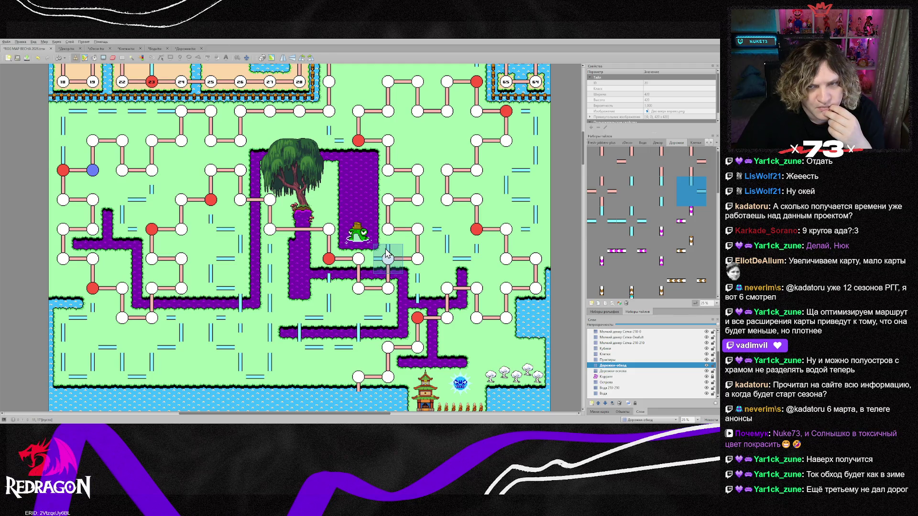
scroll(387, 255, up, 2)
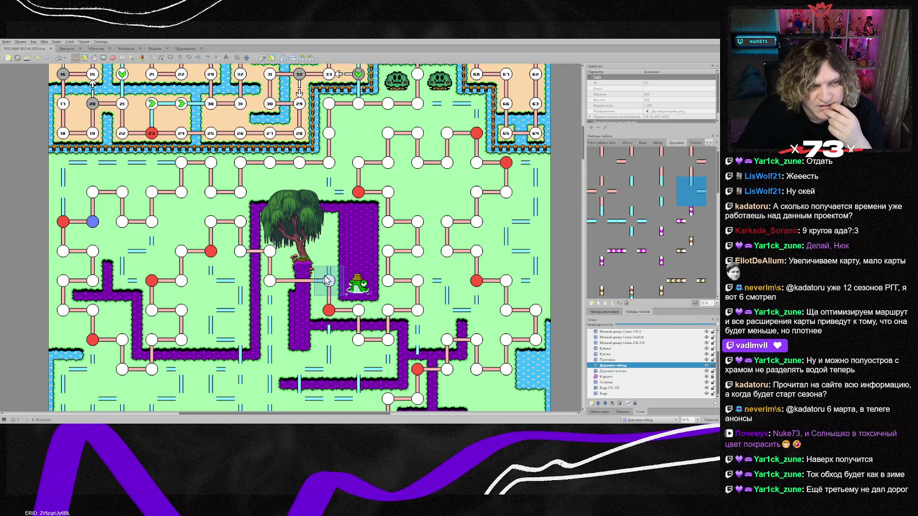
scroll(428, 302, down, 2)
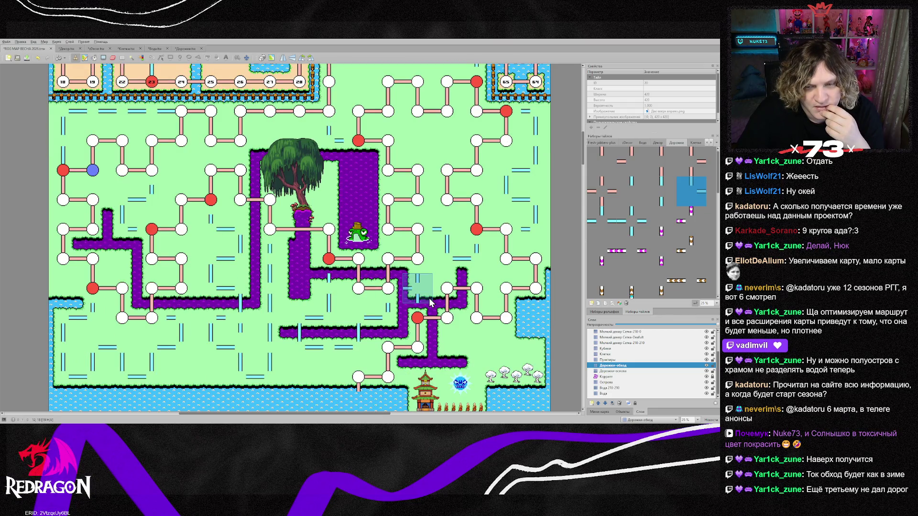
scroll(429, 300, down, 2)
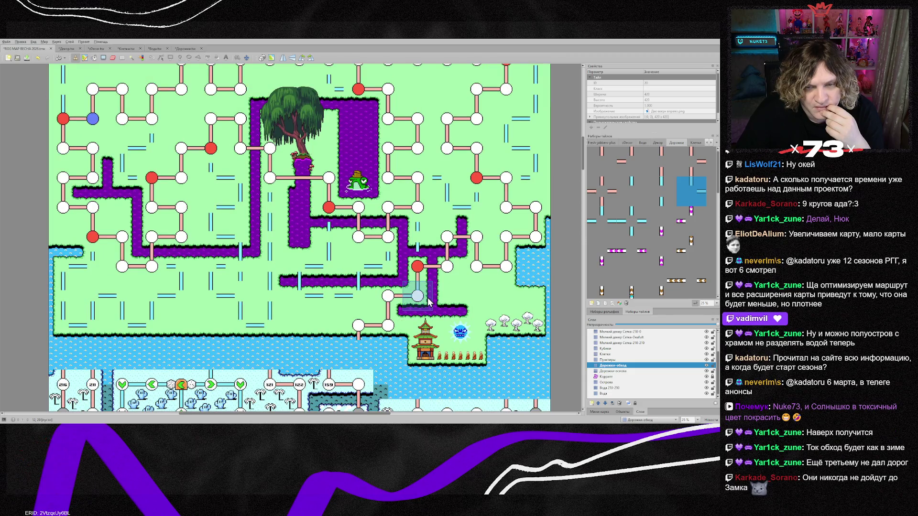
scroll(429, 301, up, 2)
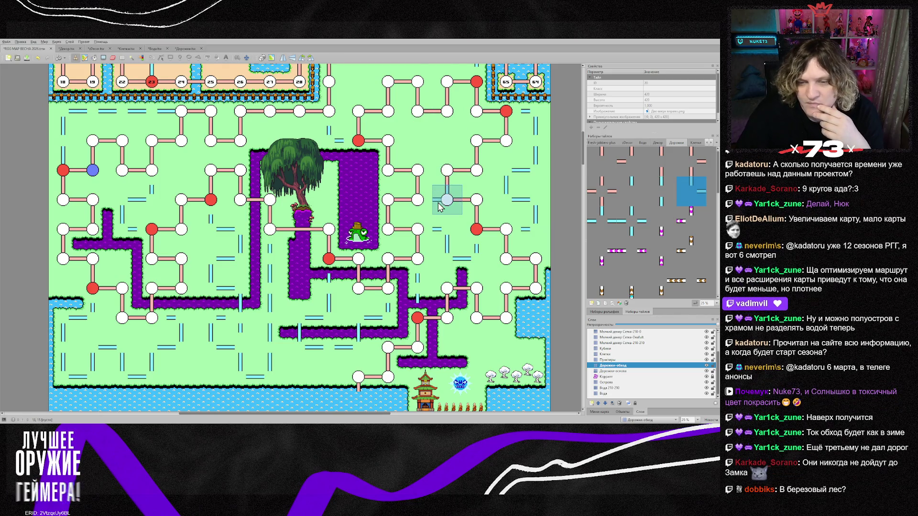
scroll(439, 209, down, 1)
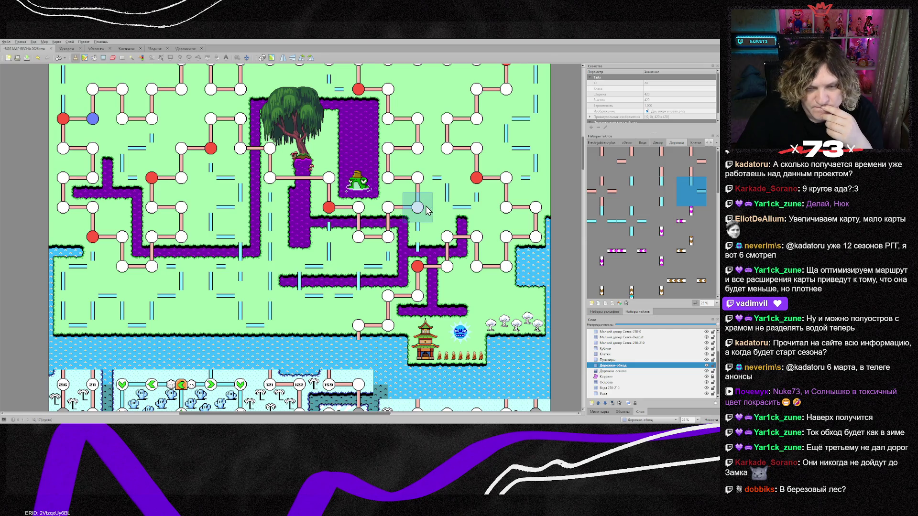
scroll(427, 211, down, 1)
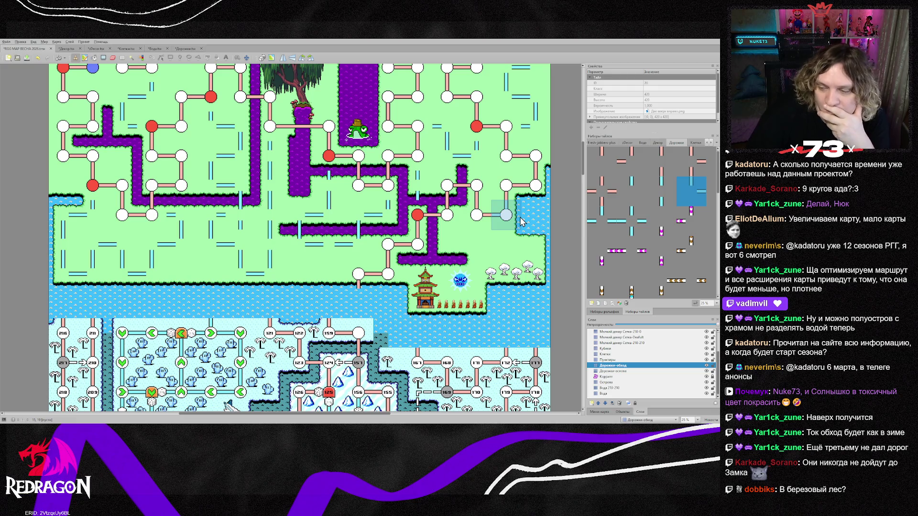
scroll(529, 246, down, 2)
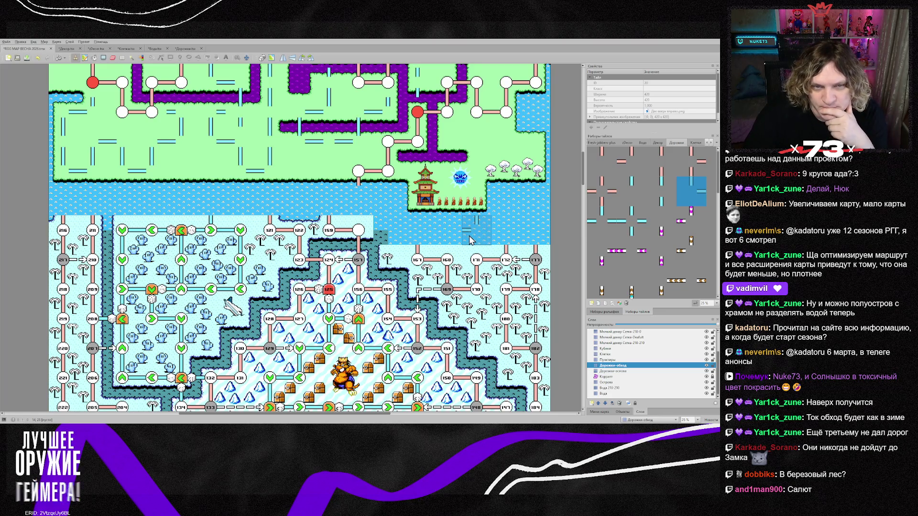
Delete the small white tree right of the temple on the Объекты мелкого декора layer.
scroll(466, 239, up, 1)
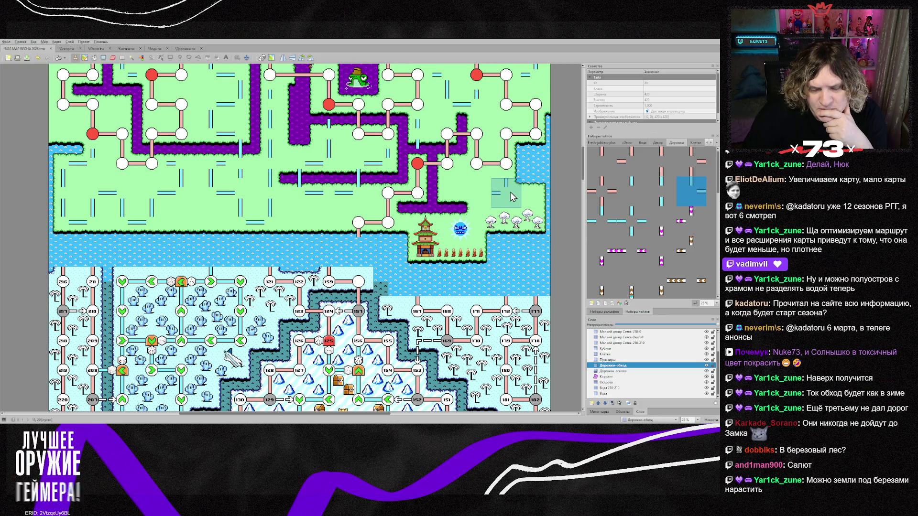
scroll(509, 196, up, 2)
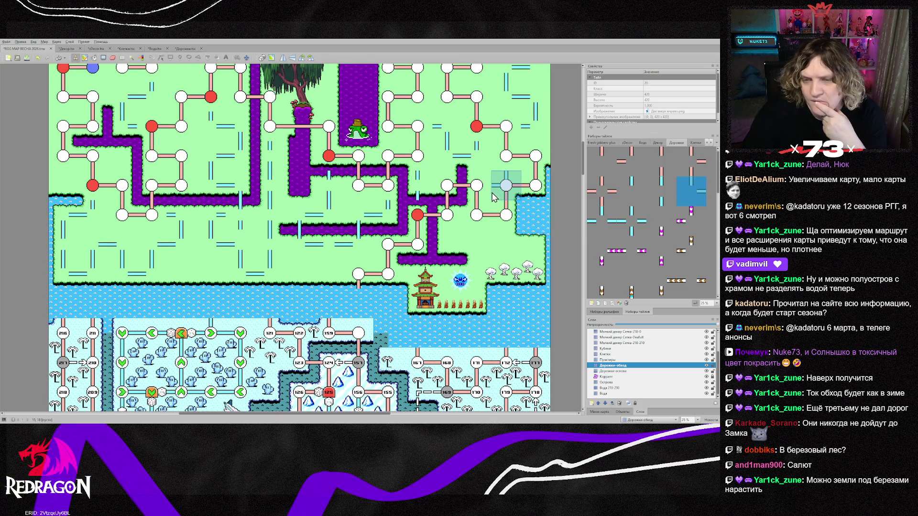
scroll(494, 197, down, 4)
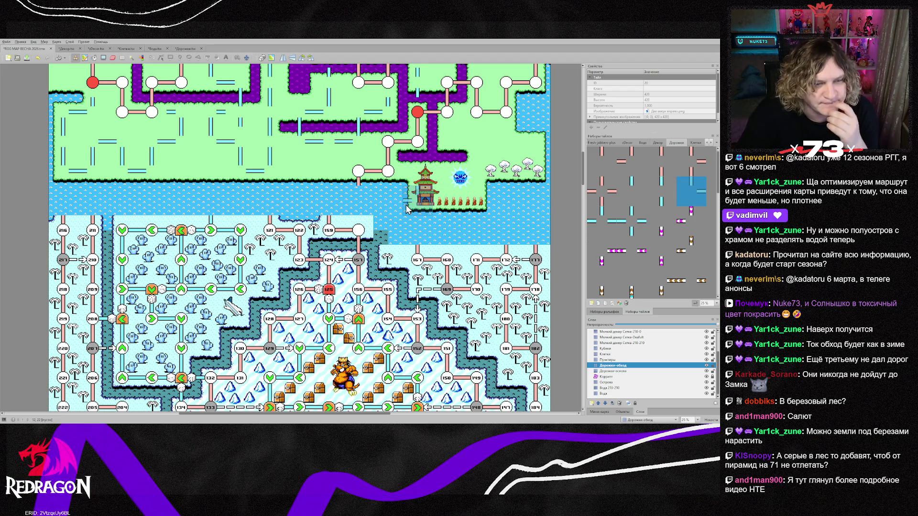
scroll(360, 205, down, 15)
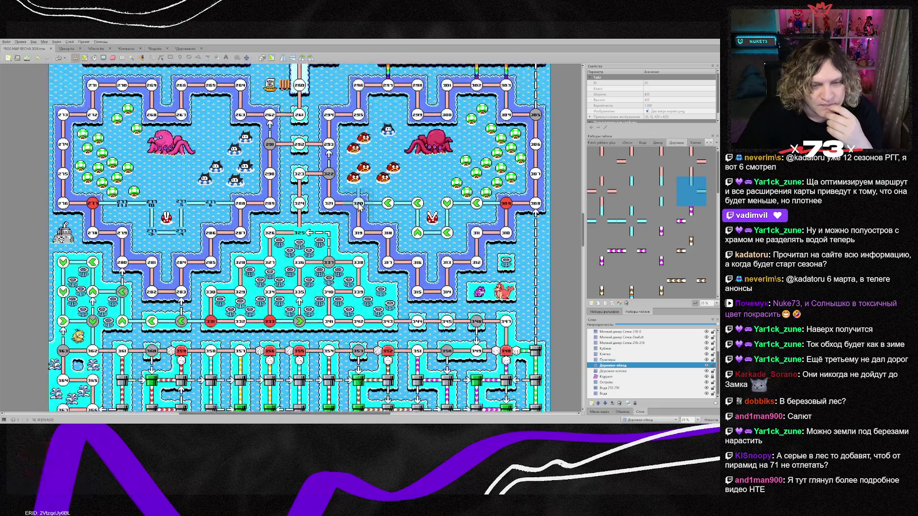
scroll(359, 205, up, 20)
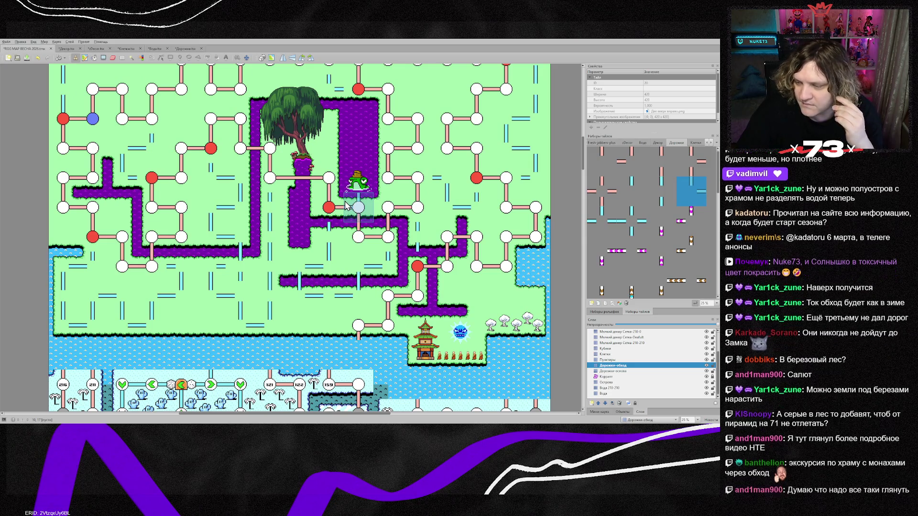
scroll(335, 210, down, 1)
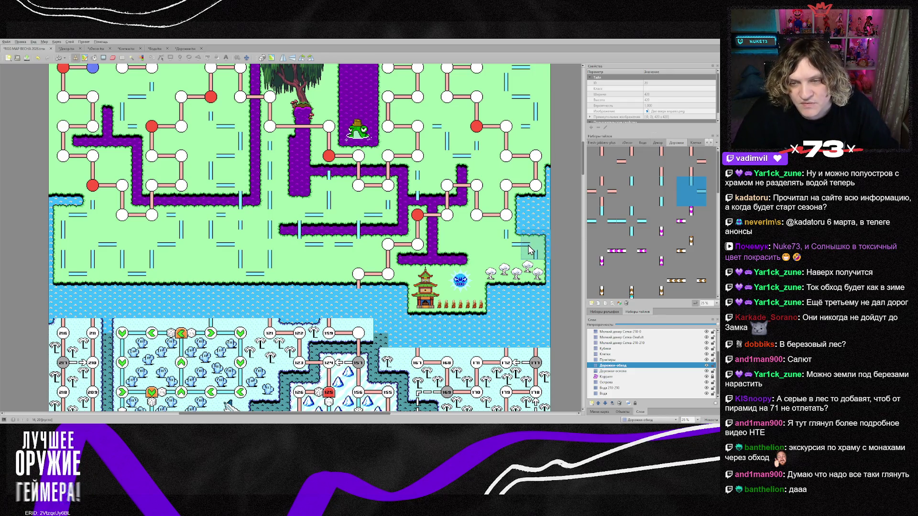
scroll(637, 358, up, 1)
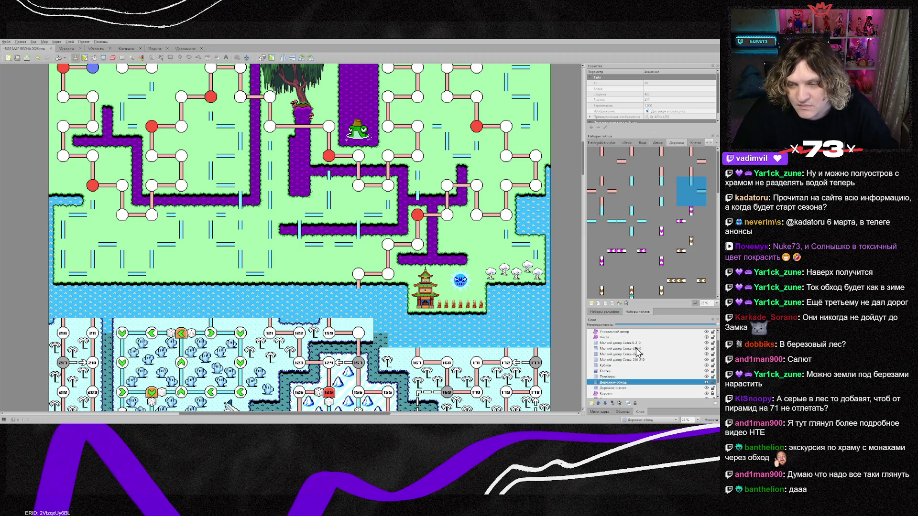
scroll(621, 344, up, 1)
click(620, 337)
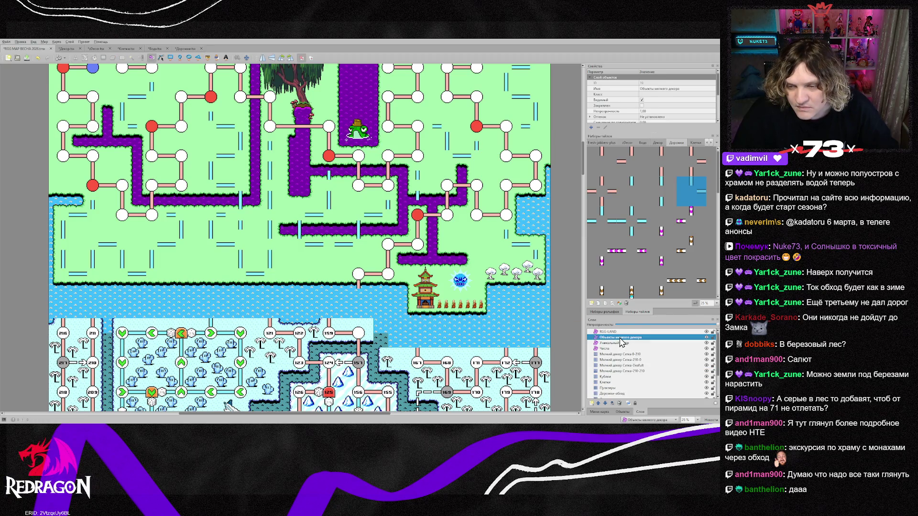
click(535, 273)
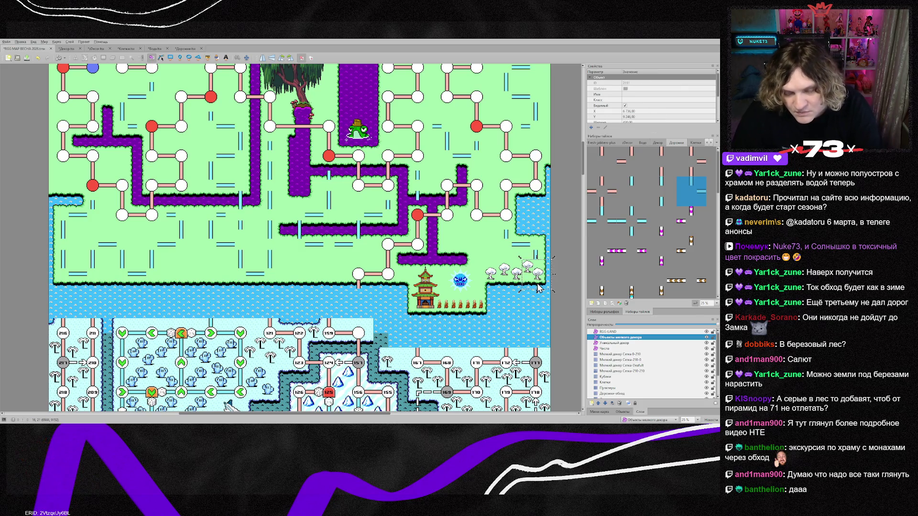
key(Delete)
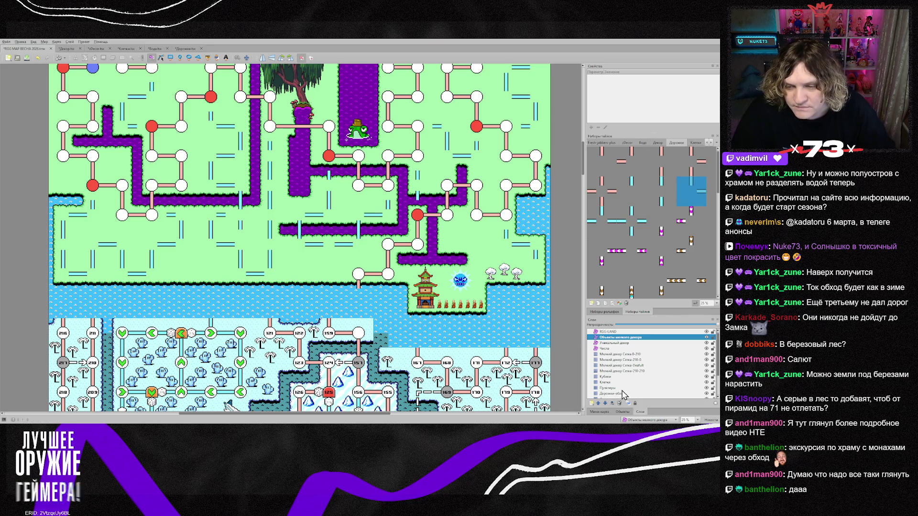
On the Дорожки-обход layer, place two path tiles in the water below the coast.
scroll(624, 382, down, 2)
click(622, 365)
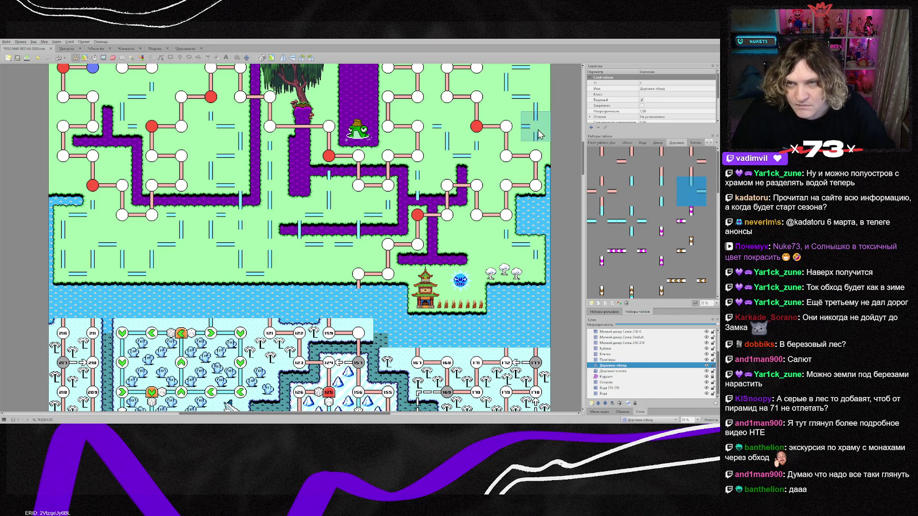
right_click(267, 232)
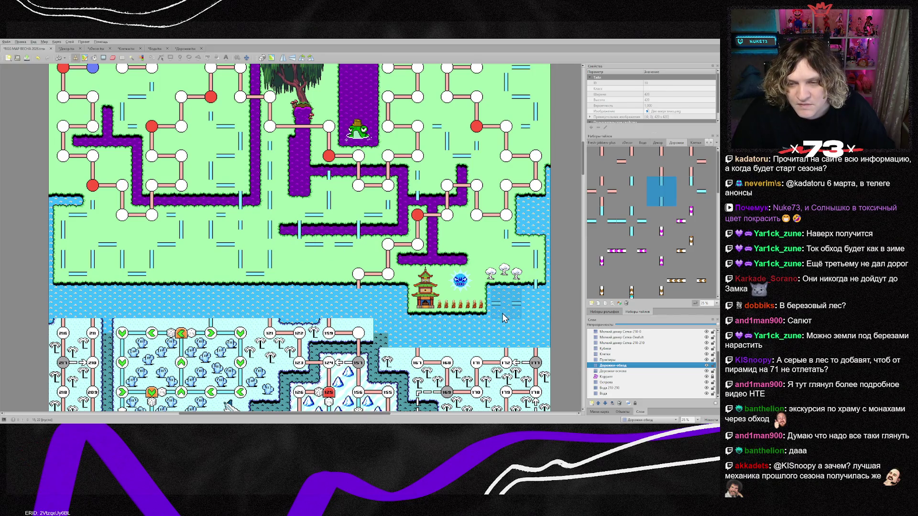
right_click(346, 246)
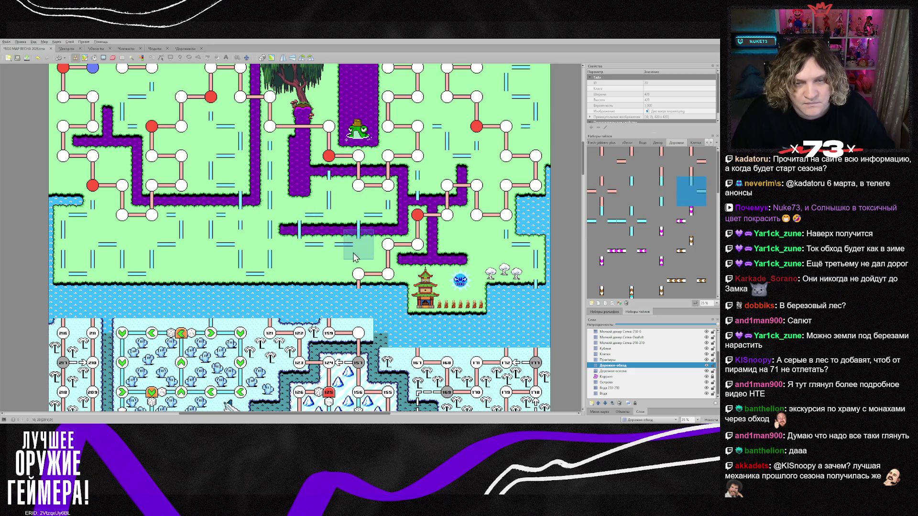
click(506, 330)
click(388, 330)
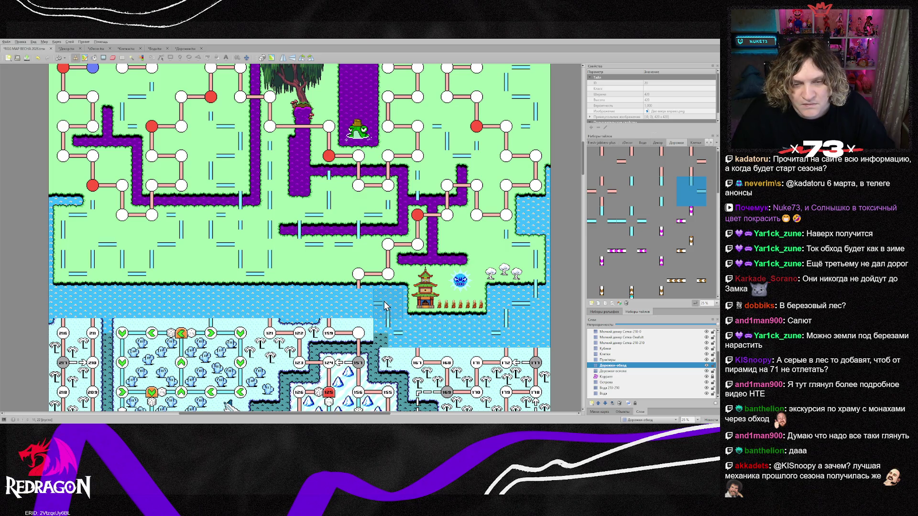
right_click(269, 186)
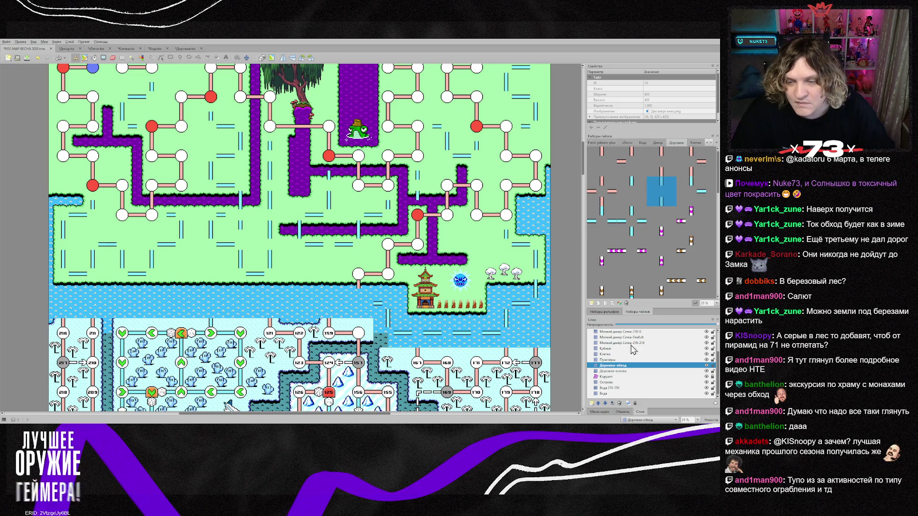
On the Острова layer, browse the tilesets and select a green block tile.
click(621, 382)
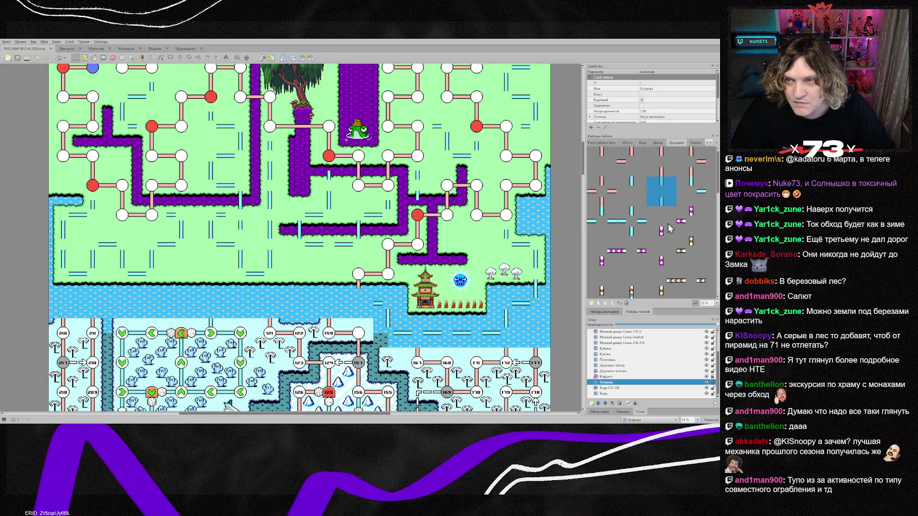
click(642, 142)
click(695, 142)
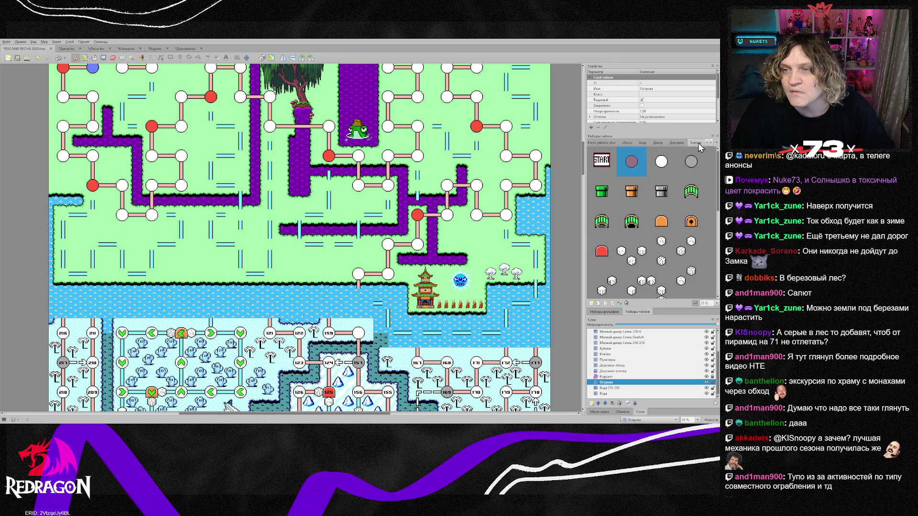
click(605, 144)
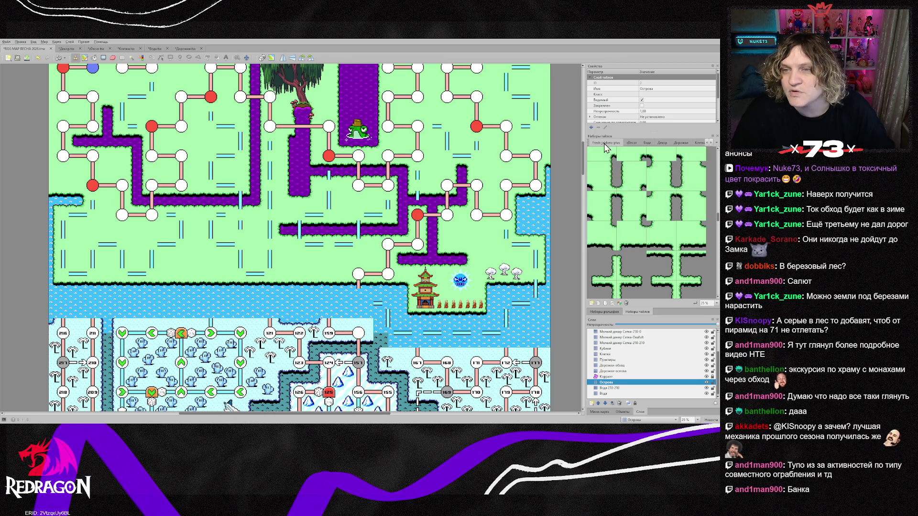
click(707, 143)
scroll(643, 248, down, 2)
scroll(641, 243, down, 5)
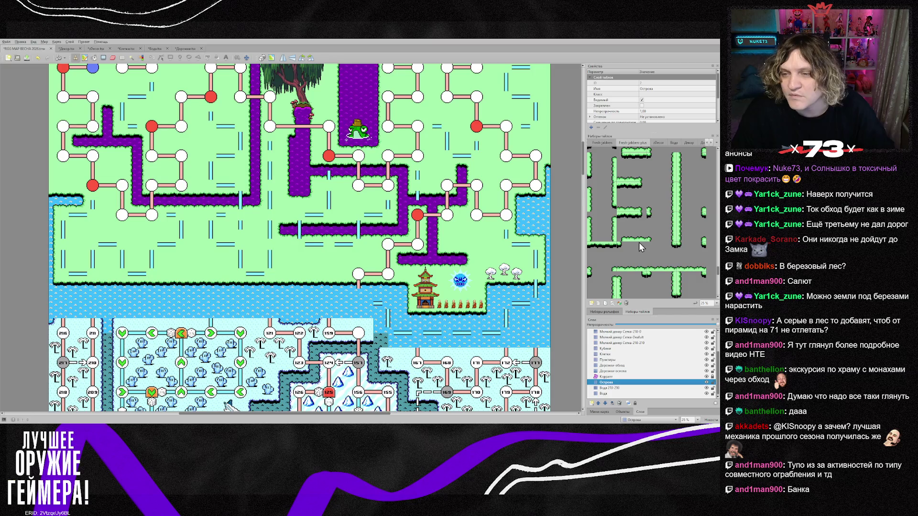
click(634, 211)
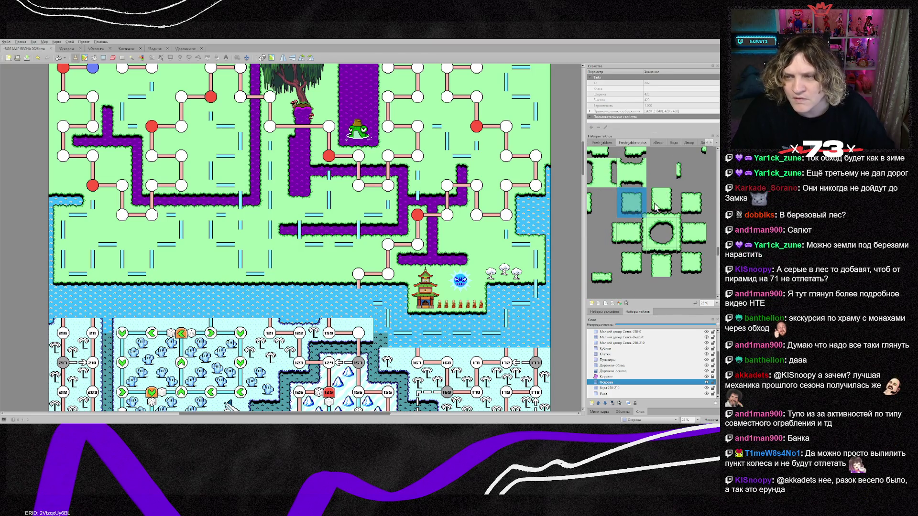
scroll(636, 169, up, 5)
Pick the small Fresh-jabbers island tile and paint a row of islands below the temple.
click(606, 146)
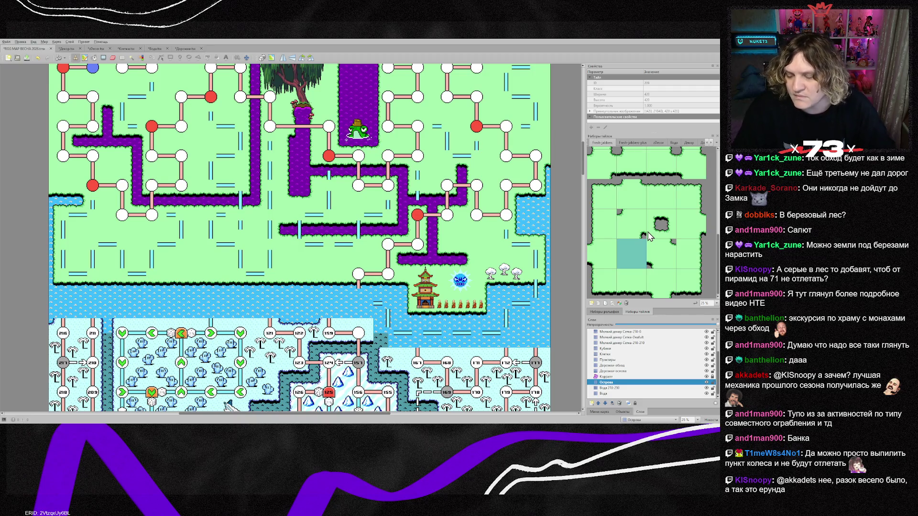
scroll(621, 249, up, 3)
click(614, 260)
click(535, 304)
click(506, 304)
drag(509, 337, 430, 342)
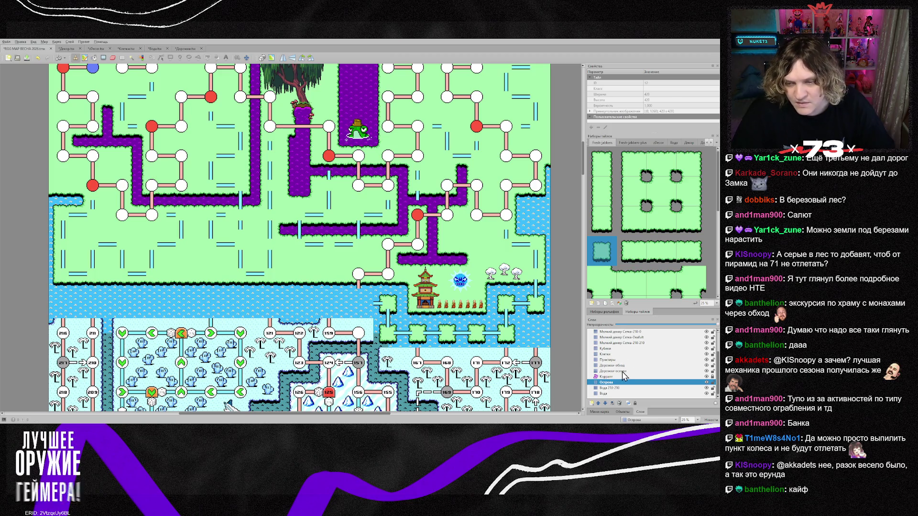
Move up to the Дорожки-основа layer and pick a path tile from the map.
key(ctrl+Page_Up)
key(ctrl+Page_Up)
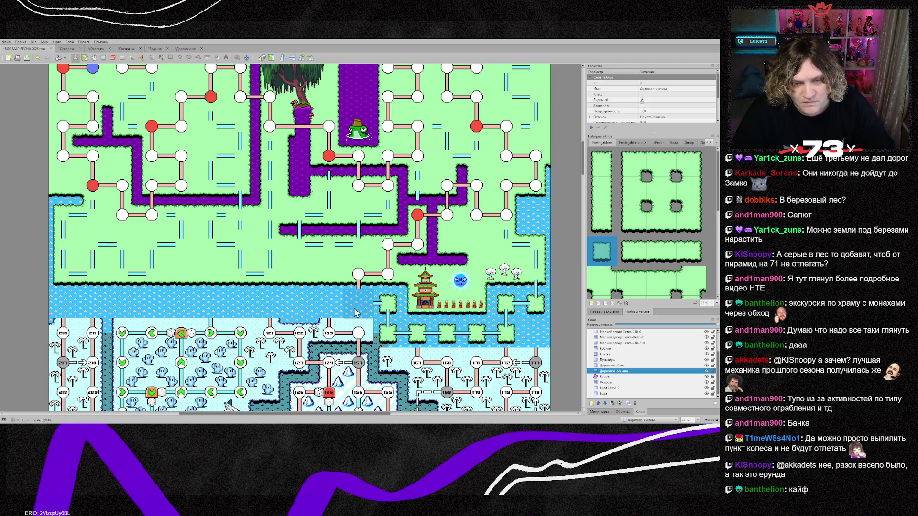
scroll(321, 327, up, 3)
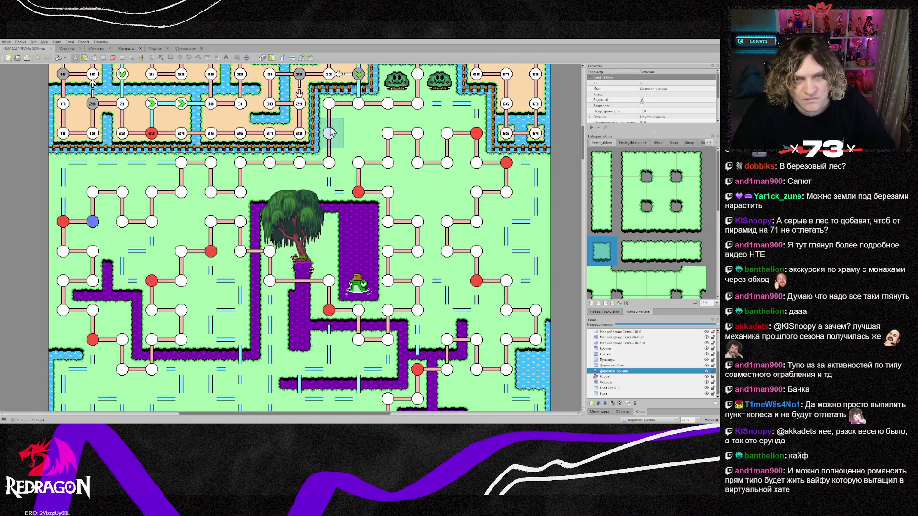
right_click(364, 111)
scroll(375, 320, down, 3)
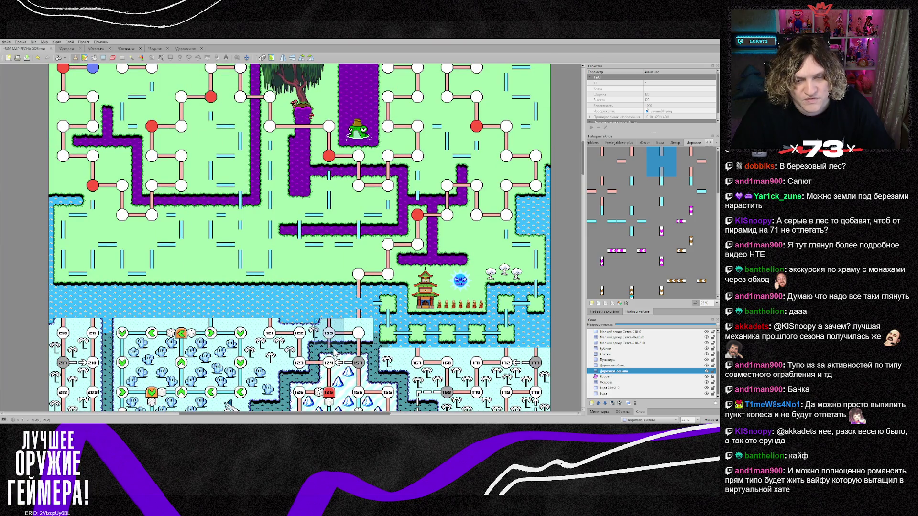
scroll(340, 369, down, 3)
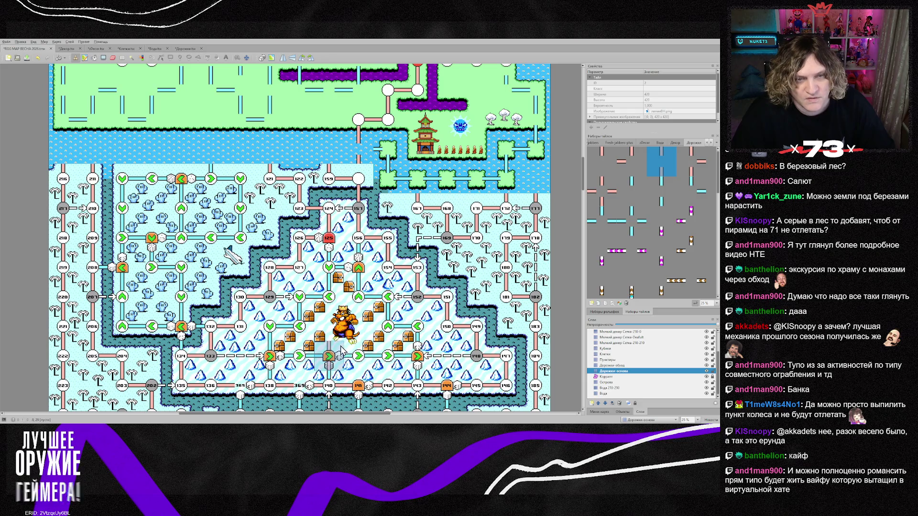
Select layers Мелкий декор Сетка 0-210 through Острова and erase the snowy region.
click(642, 334)
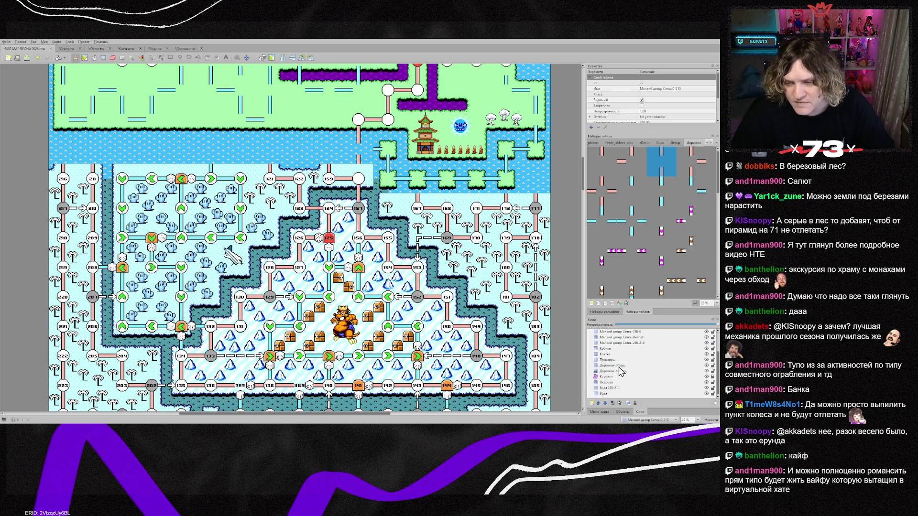
shift+click(617, 383)
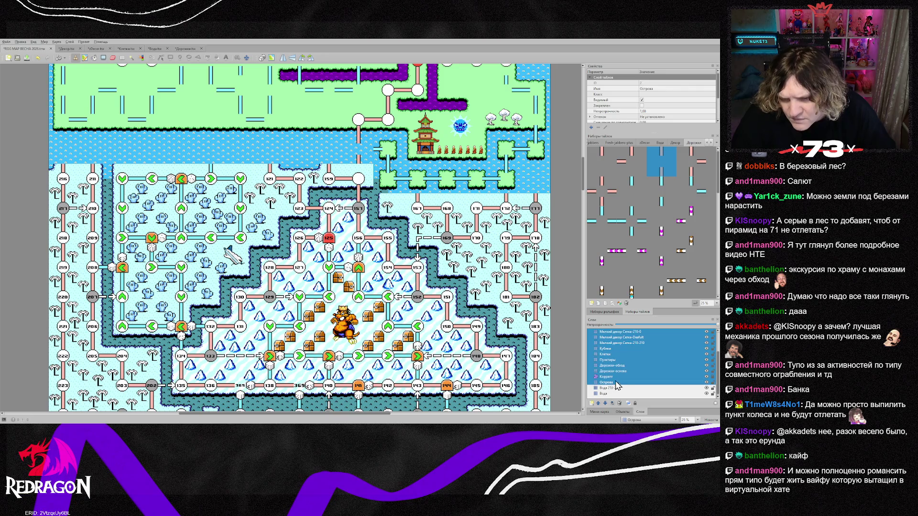
mouse_move(76, 183)
mouse_down()
mouse_move(363, 189)
mouse_move(248, 213)
mouse_move(62, 213)
mouse_move(139, 244)
mouse_move(537, 246)
mouse_move(502, 210)
mouse_move(359, 239)
mouse_move(79, 273)
mouse_move(453, 270)
mouse_move(349, 301)
mouse_move(67, 335)
mouse_move(536, 334)
mouse_move(150, 345)
mouse_move(71, 385)
mouse_move(540, 390)
mouse_up()
scroll(480, 349, down, 5)
mouse_move(66, 218)
mouse_down()
mouse_move(61, 298)
mouse_move(492, 313)
mouse_move(545, 306)
mouse_move(165, 285)
mouse_move(299, 267)
mouse_move(387, 282)
mouse_move(30, 251)
mouse_move(509, 254)
mouse_move(416, 234)
mouse_move(62, 210)
mouse_move(540, 196)
mouse_move(139, 168)
mouse_move(120, 137)
mouse_move(554, 136)
mouse_move(344, 105)
mouse_move(50, 116)
mouse_up()
scroll(60, 298, down, 5)
Erase the dark water tiles across the sea on the Вода 210-210 layer.
click(615, 388)
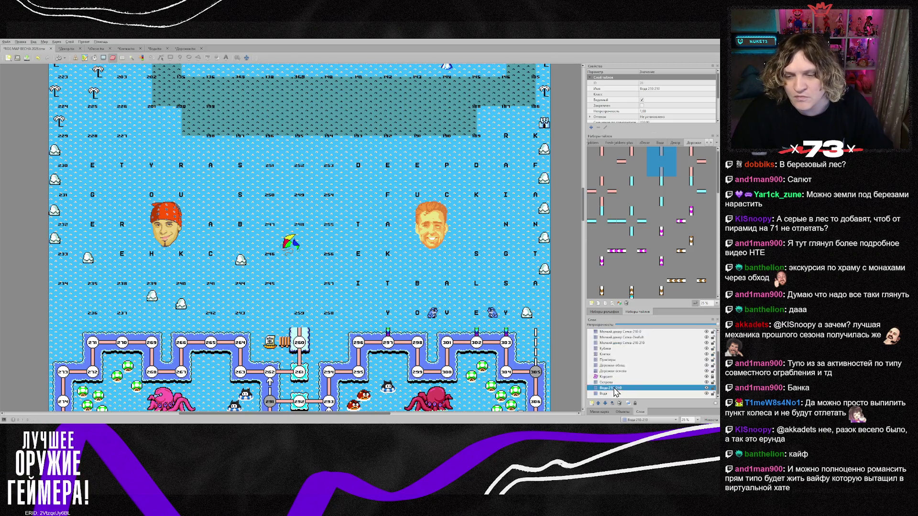
scroll(204, 260, up, 3)
mouse_move(111, 100)
mouse_down()
mouse_move(108, 244)
mouse_move(316, 91)
mouse_move(431, 129)
mouse_move(167, 153)
mouse_move(136, 208)
mouse_move(197, 323)
mouse_move(406, 328)
mouse_move(344, 297)
mouse_move(521, 210)
mouse_move(430, 179)
mouse_up()
Hide the object layers down to Числа and make Клетки the active layer.
scroll(518, 293, up, 3)
scroll(635, 352, up, 2)
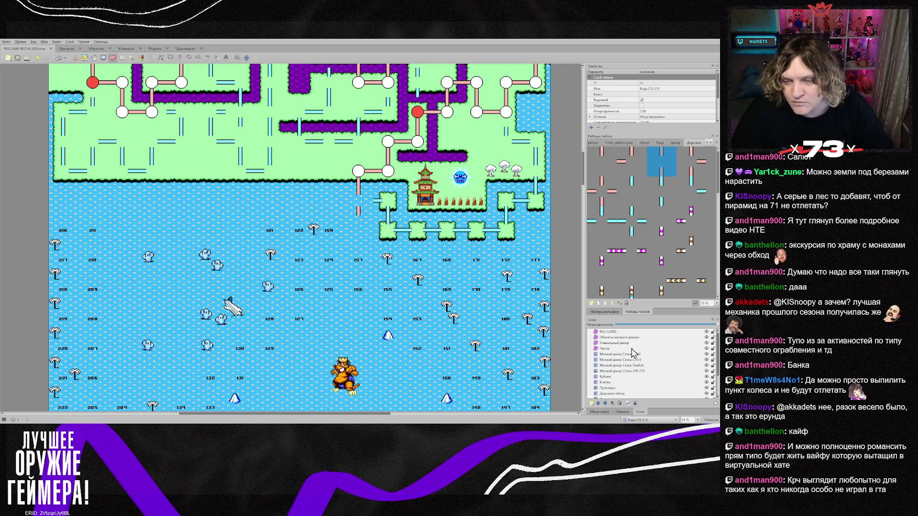
shift+click(618, 349)
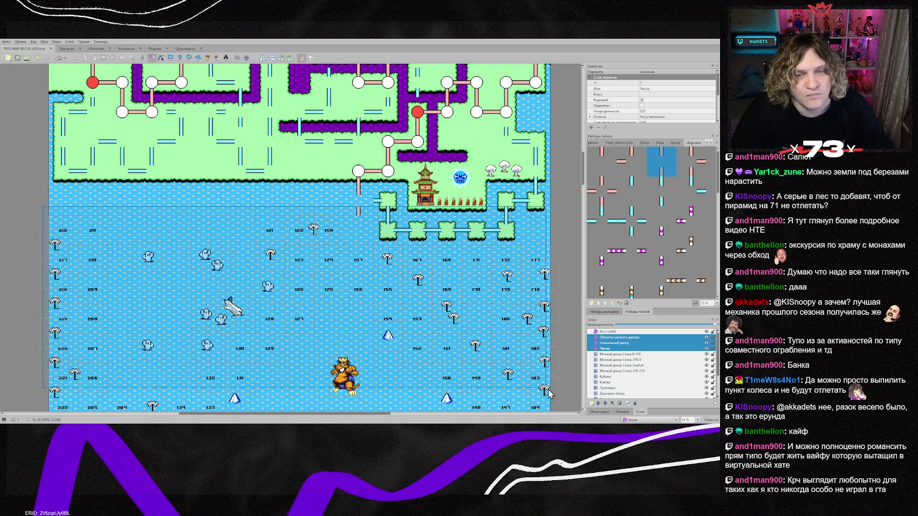
scroll(527, 372, down, 4)
scroll(527, 372, down, 3)
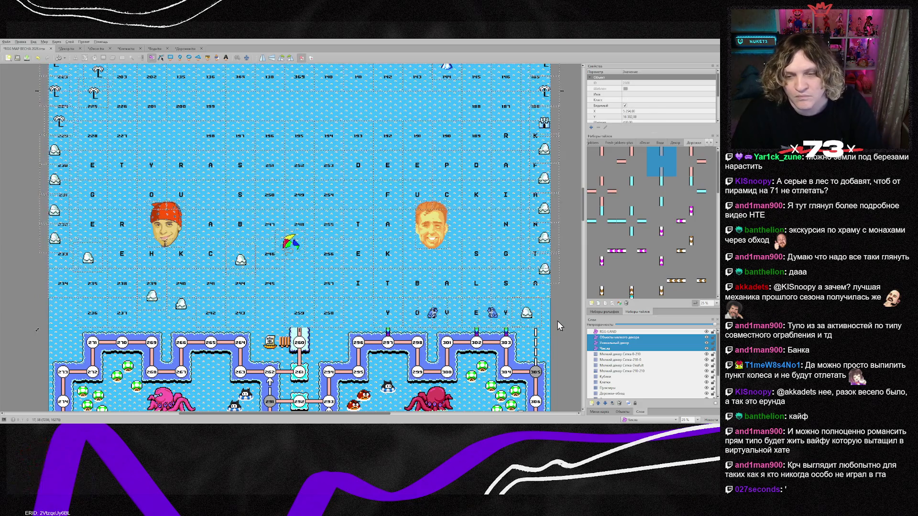
key(ctrl+h)
scroll(455, 303, up, 7)
scroll(313, 389, down, 3)
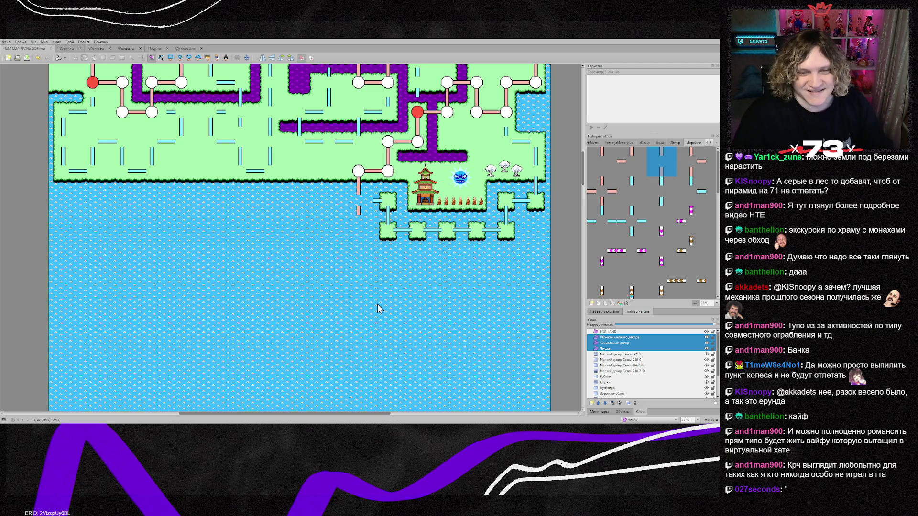
click(614, 383)
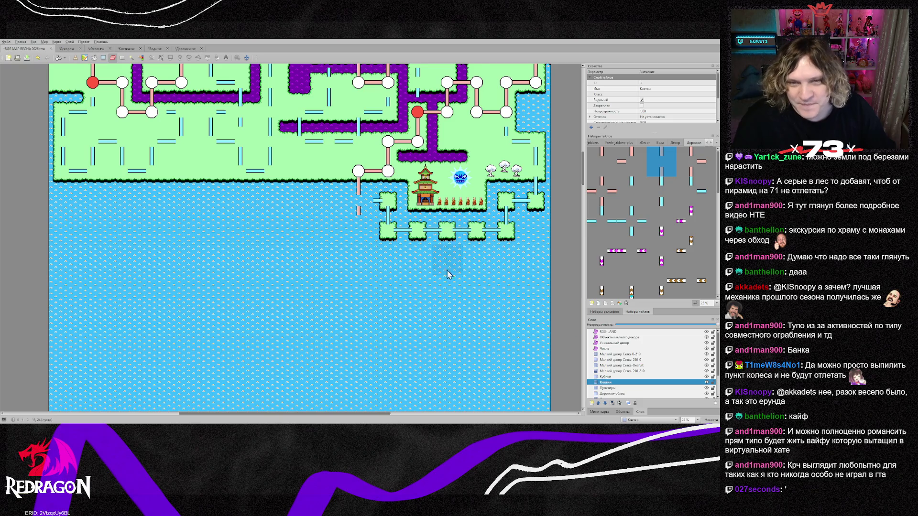
Sample the grey cell from the map and find the up-arrow tile in the Клетки tileset.
scroll(380, 182, up, 5)
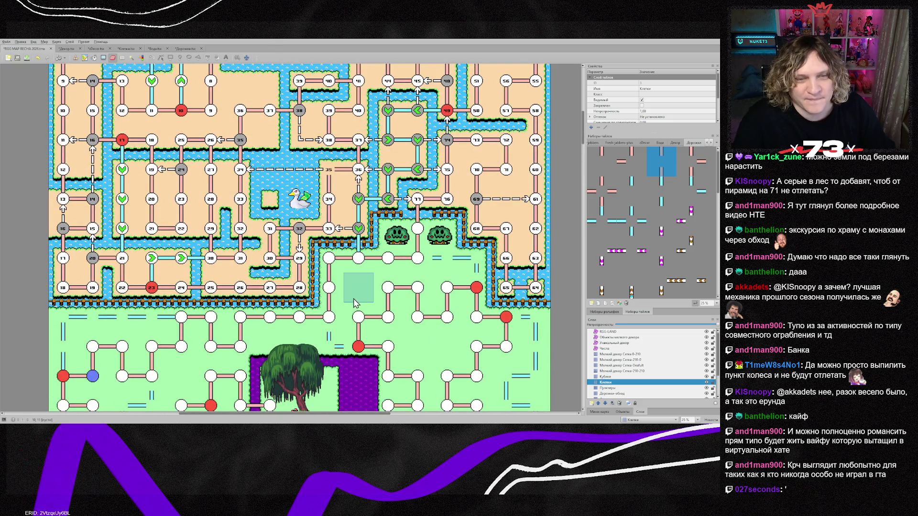
right_click(329, 169)
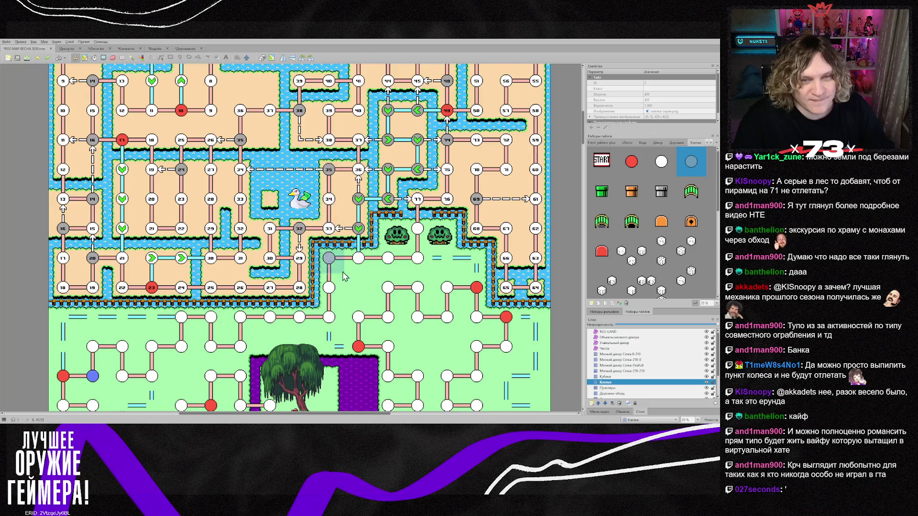
scroll(345, 287, down, 5)
scroll(322, 385, down, 1)
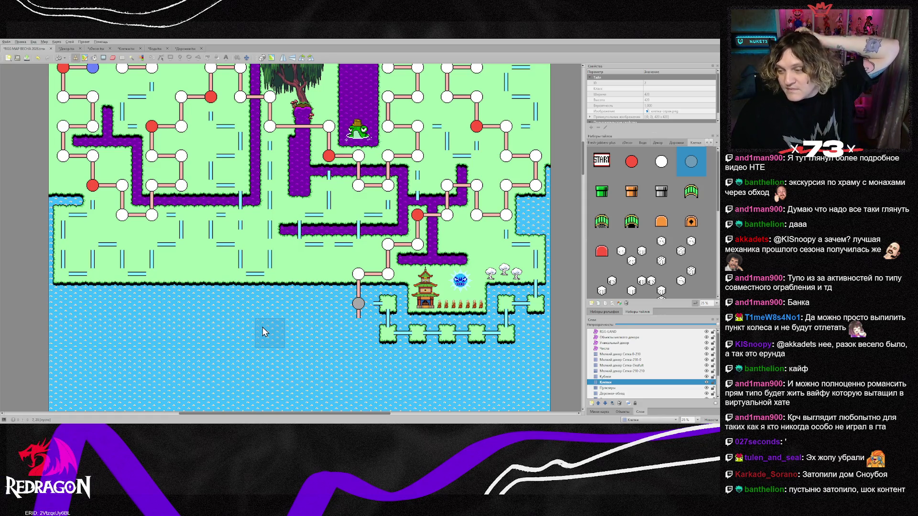
scroll(261, 326, up, 5)
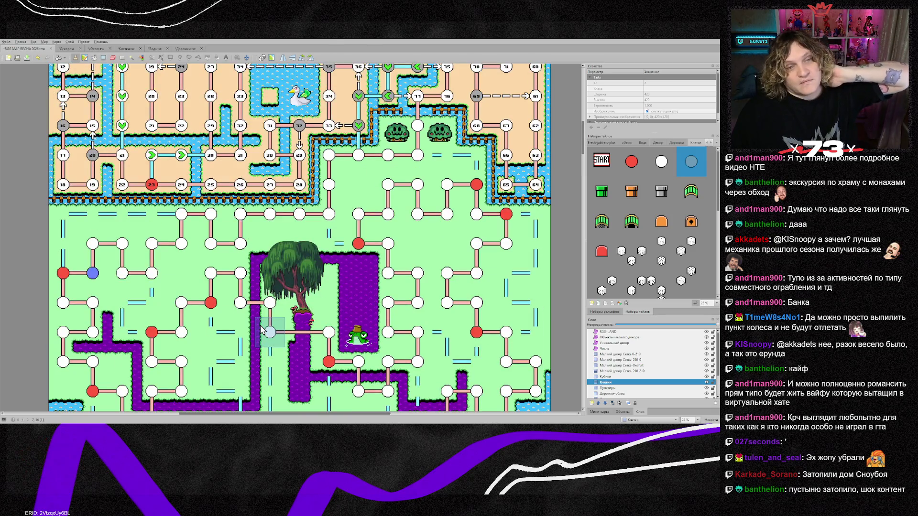
scroll(260, 325, down, 1)
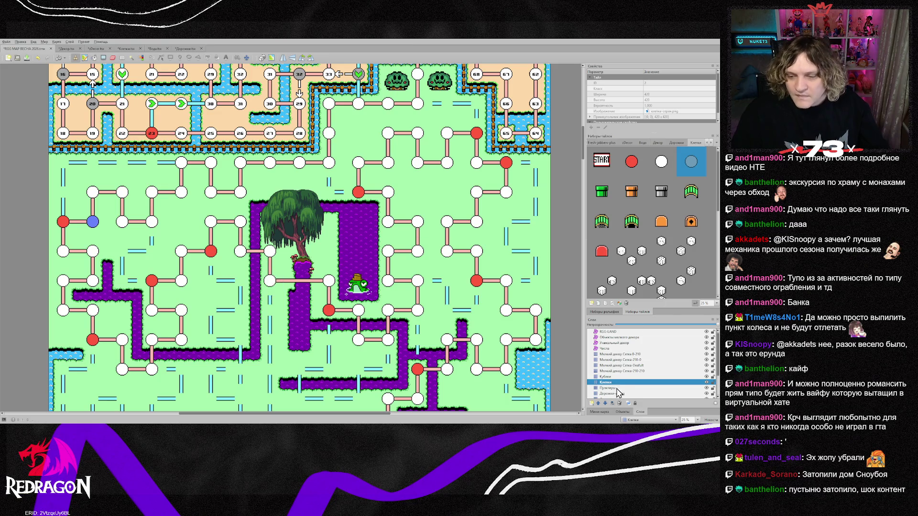
scroll(666, 209, down, 2)
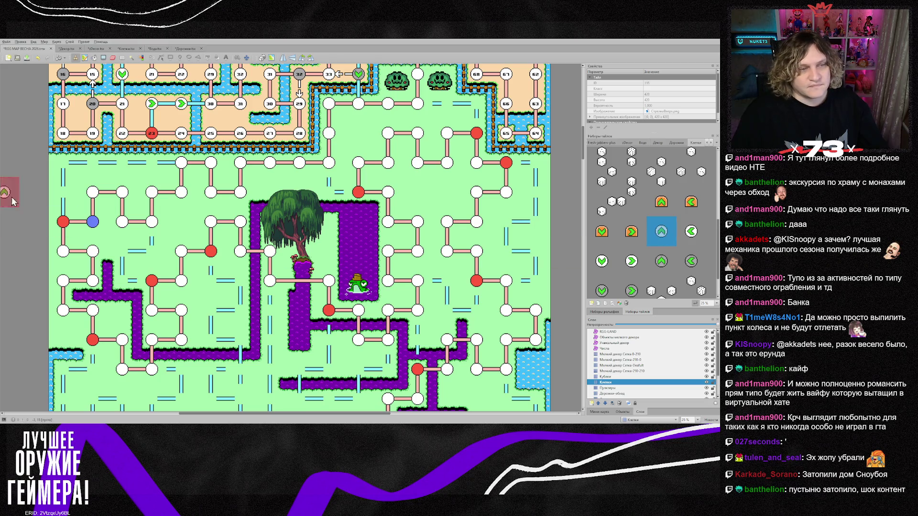
Place up, right and left arrow cells along the left-side paths on the Клетки layer.
click(65, 204)
drag(86, 174, 148, 170)
key(x)
click(137, 287)
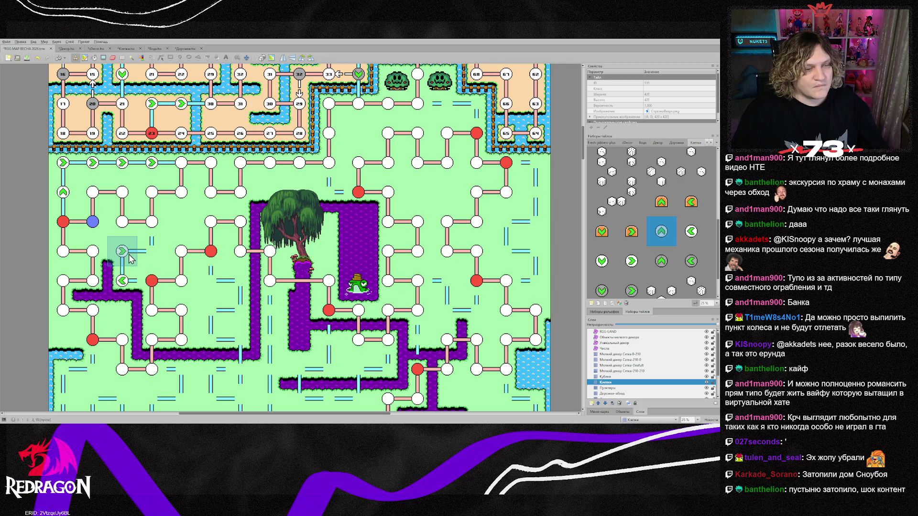
click(129, 287)
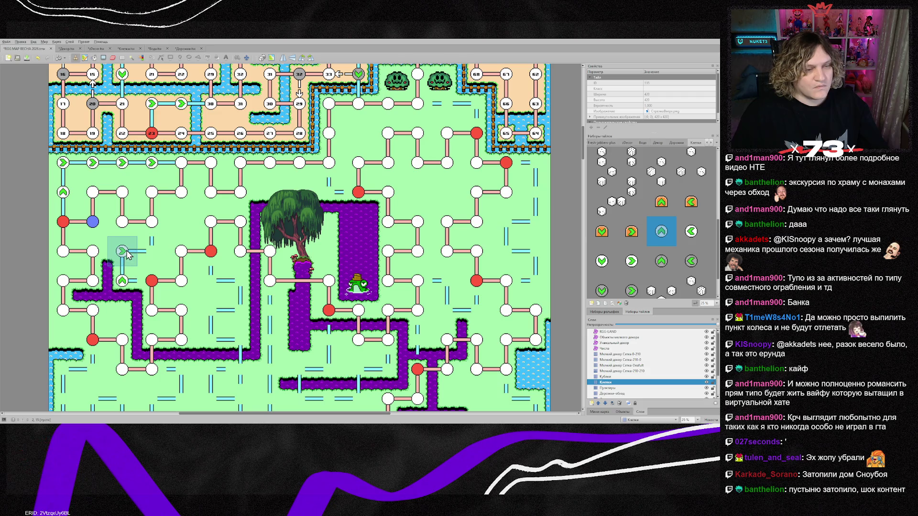
click(126, 251)
click(152, 254)
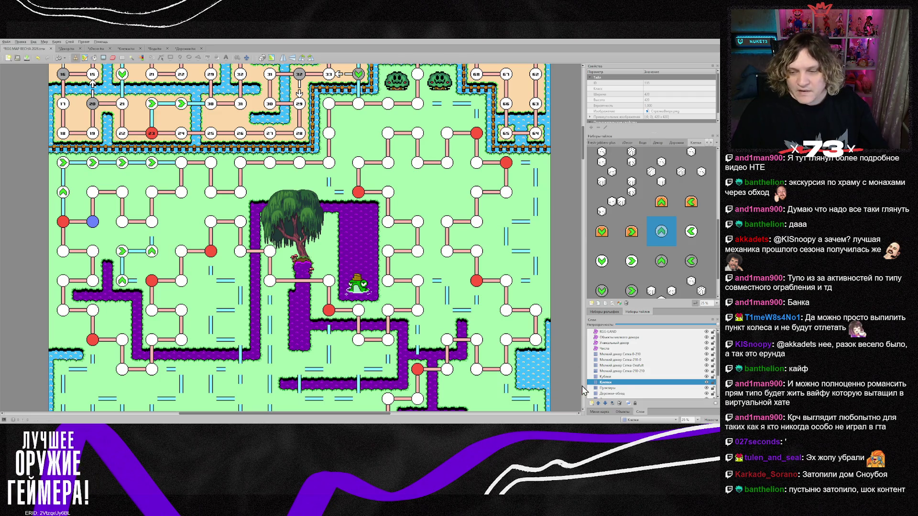
On the Дорожки-обход layer, pick a tile from the Дорожки path tileset.
click(622, 394)
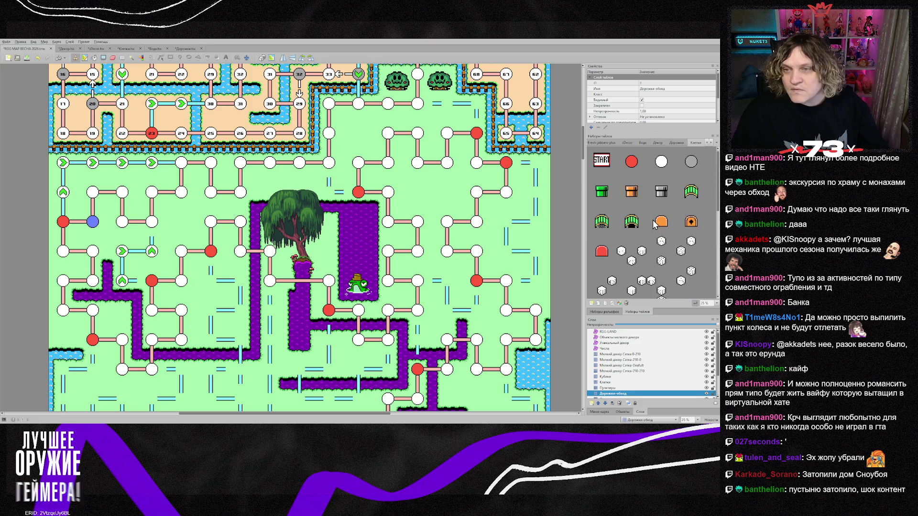
click(675, 142)
click(640, 191)
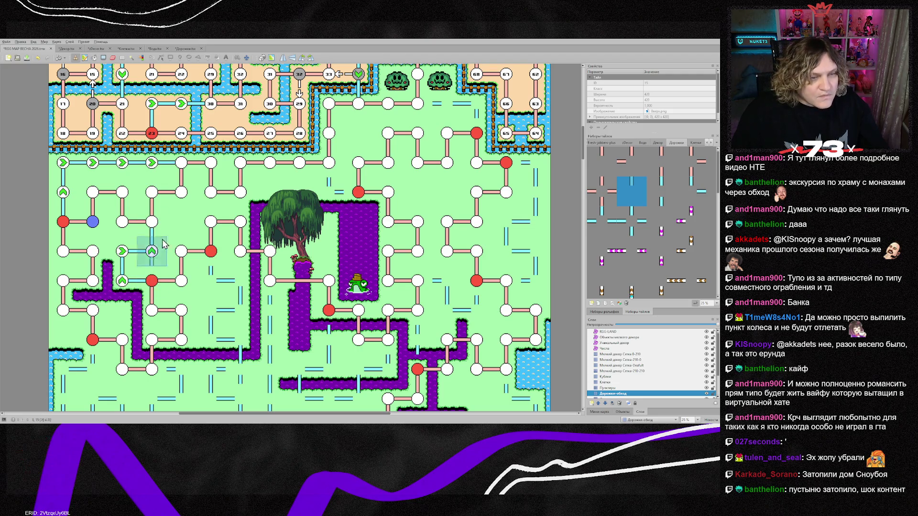
scroll(221, 263, down, 3)
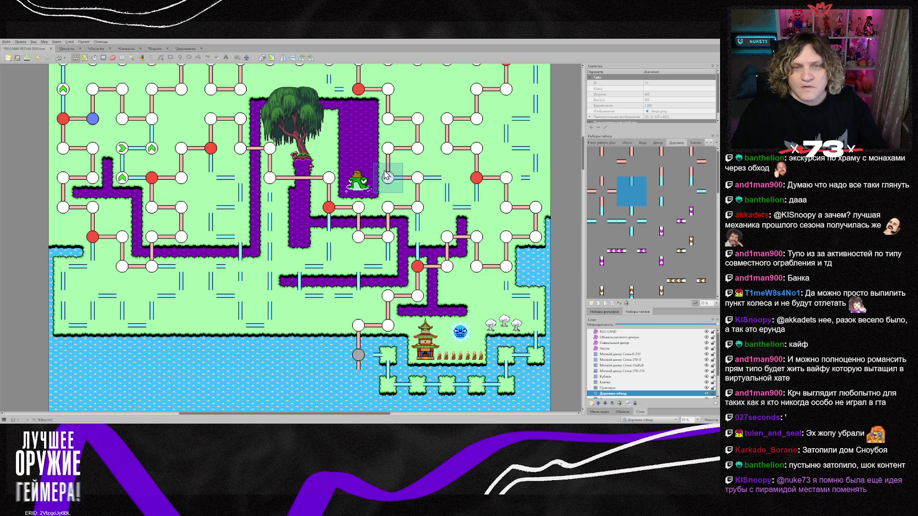
scroll(373, 177, up, 3)
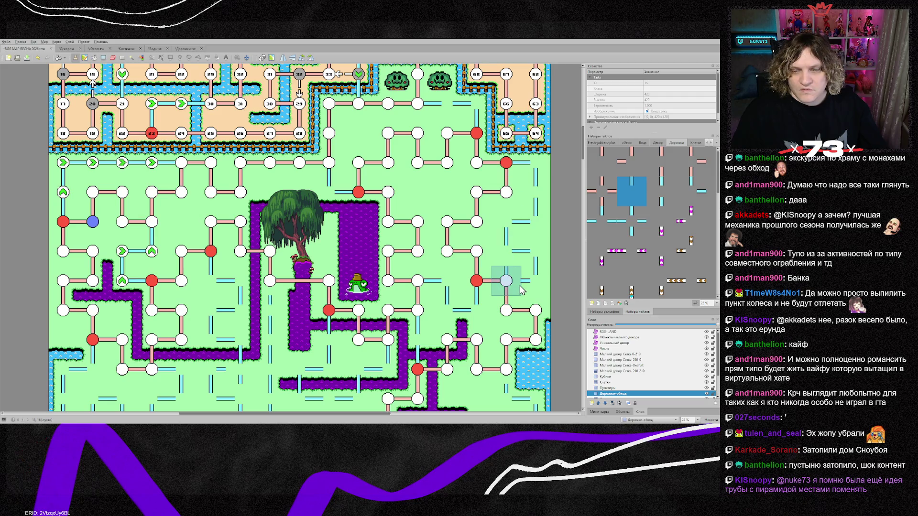
scroll(514, 285, down, 3)
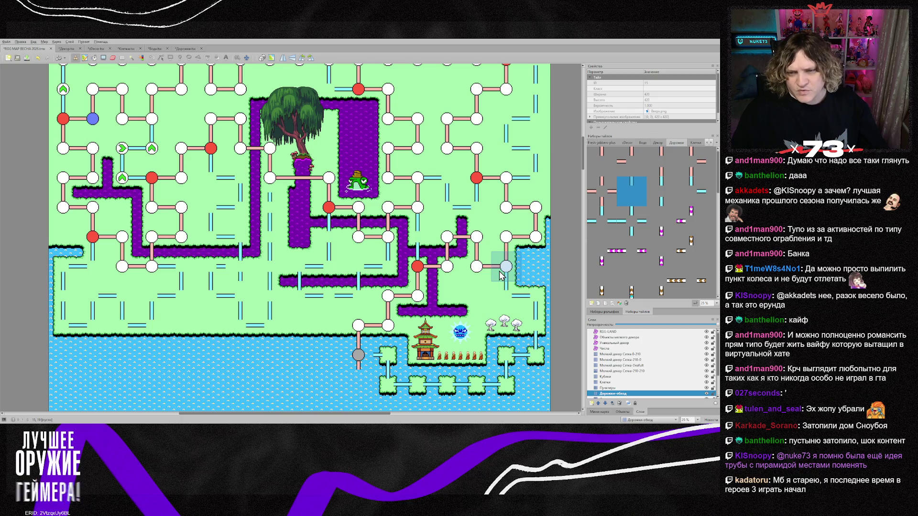
Sample the red cell on Клетки and turn the node beside the eastern water red.
click(610, 382)
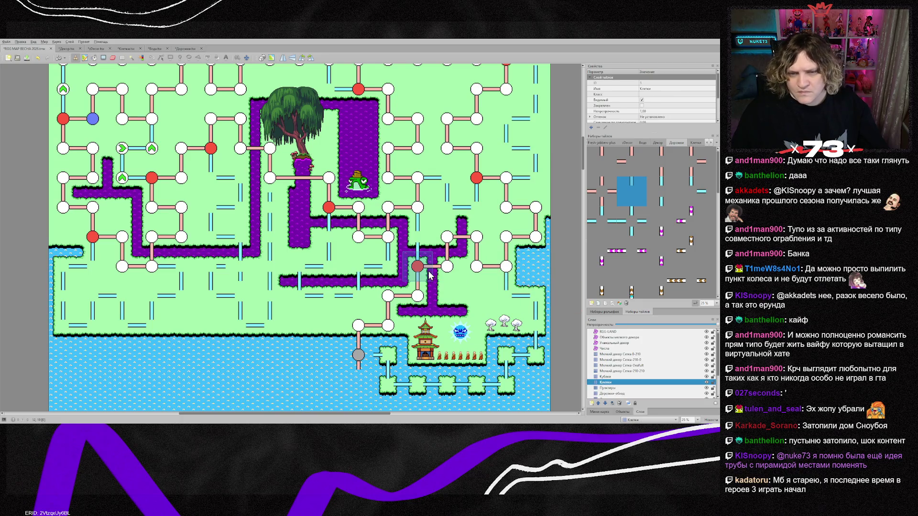
right_click(417, 267)
click(506, 266)
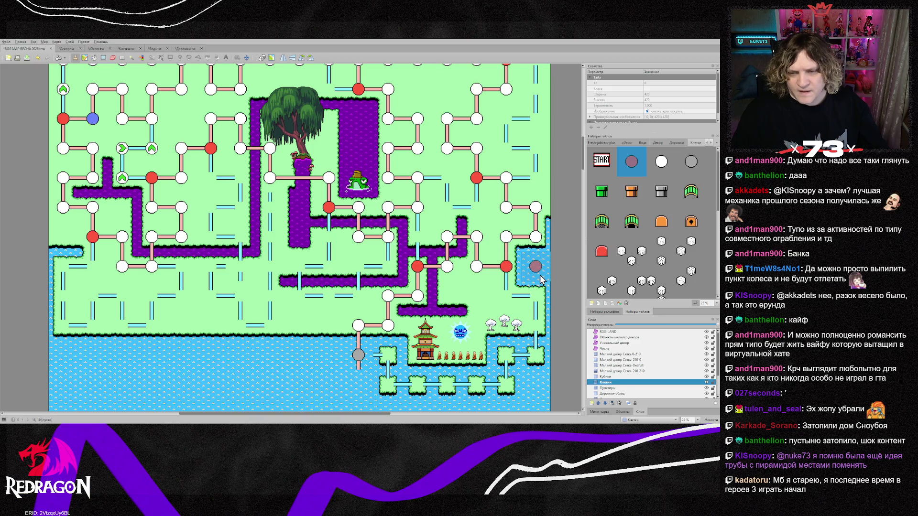
Sample a vertical path tile on the Дорожки-обход layer, then return to the Клетки layer.
scroll(542, 279, up, 3)
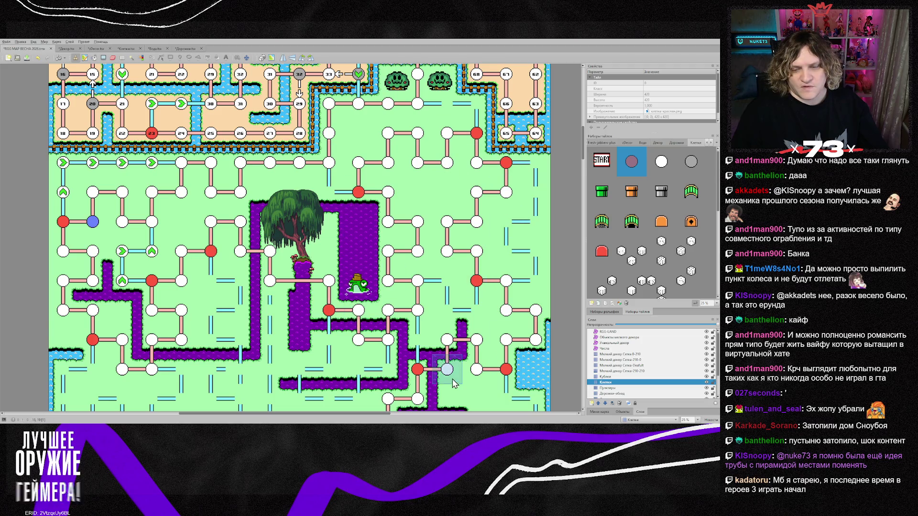
scroll(478, 282, down, 3)
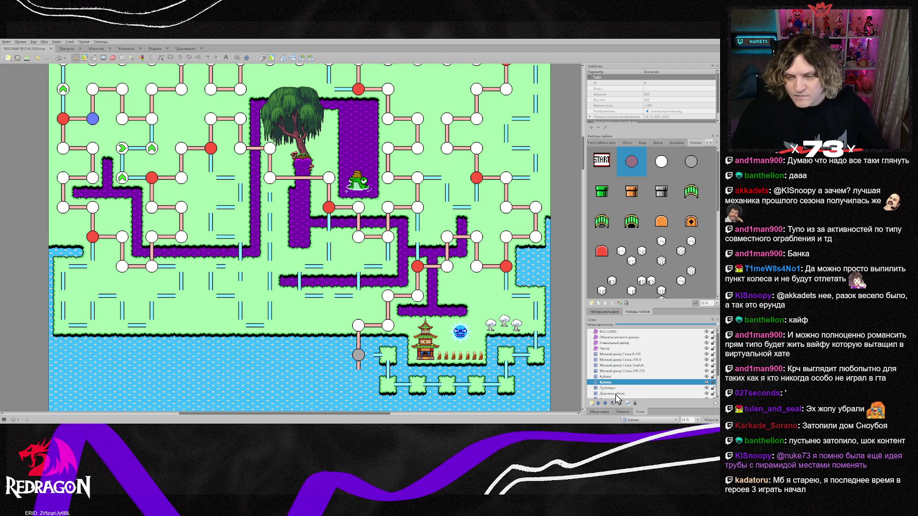
click(616, 393)
right_click(505, 286)
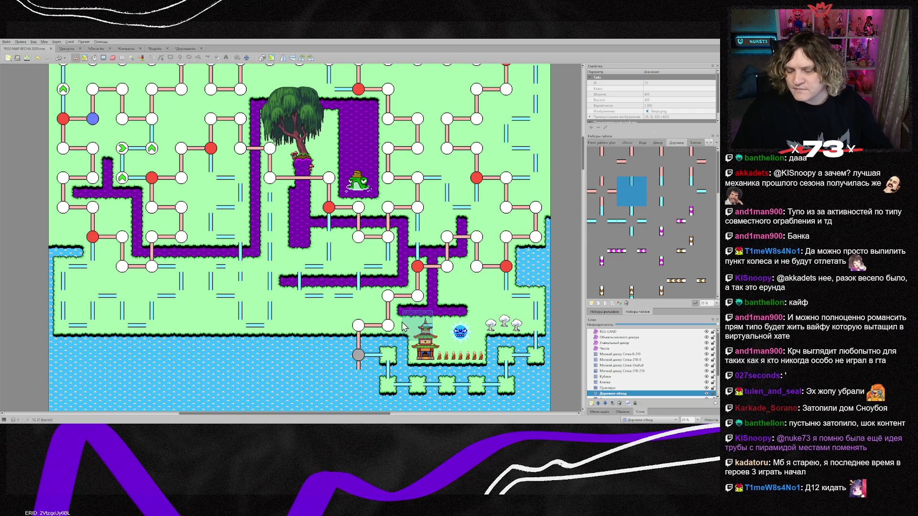
scroll(401, 326, up, 3)
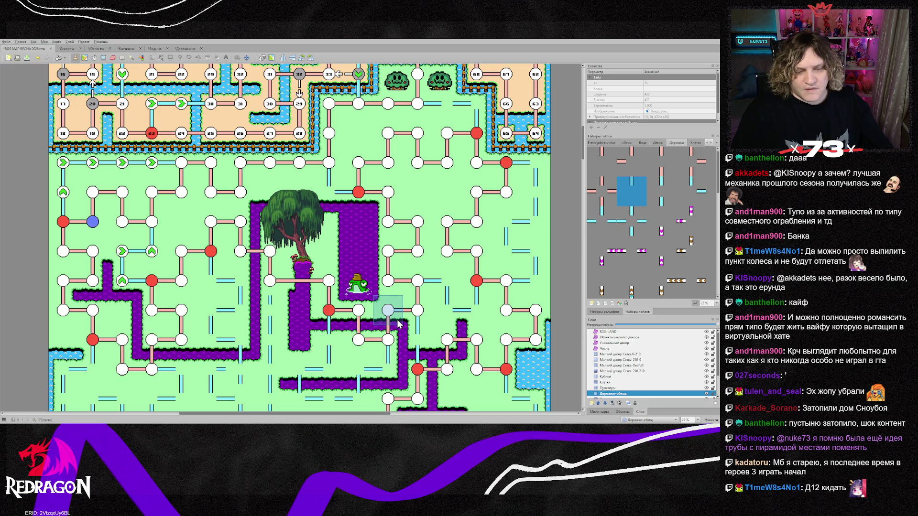
scroll(397, 319, down, 1)
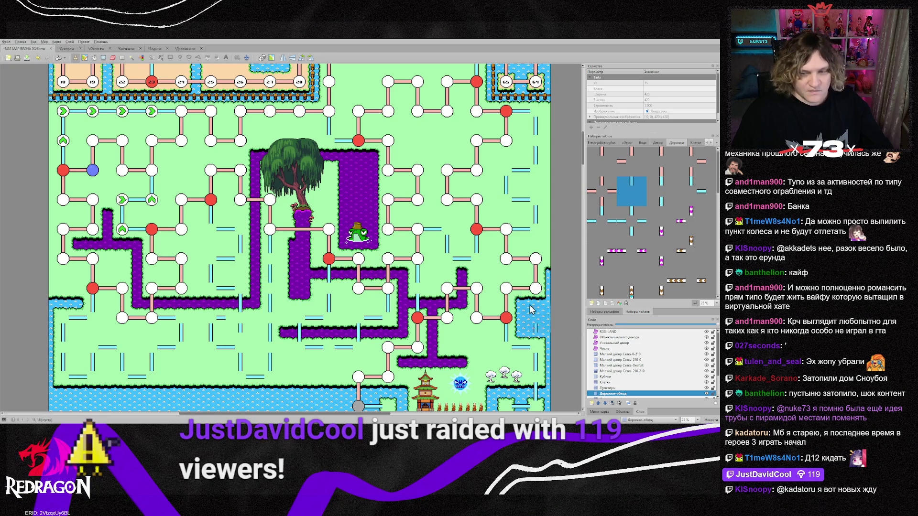
click(603, 382)
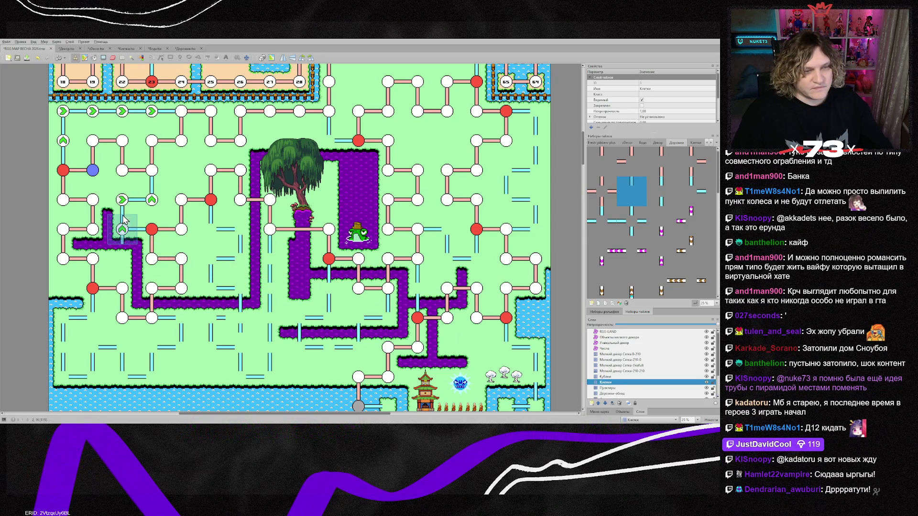
Paint arrow-cell loops near the bottom-left coast, turning arrows down and right where needed.
right_click(123, 232)
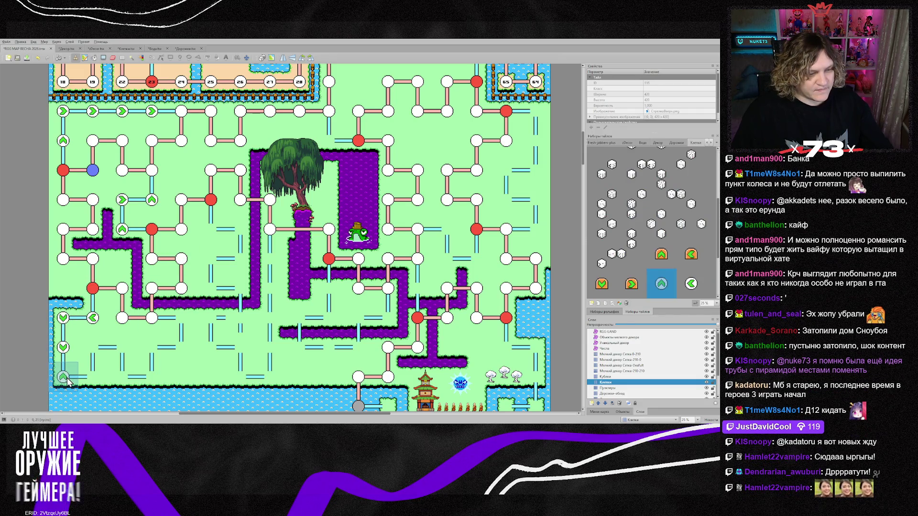
mouse_move(92, 377)
mouse_down()
mouse_move(93, 347)
mouse_move(121, 348)
mouse_move(121, 378)
mouse_move(152, 380)
mouse_move(152, 349)
mouse_move(186, 355)
mouse_move(185, 330)
mouse_up()
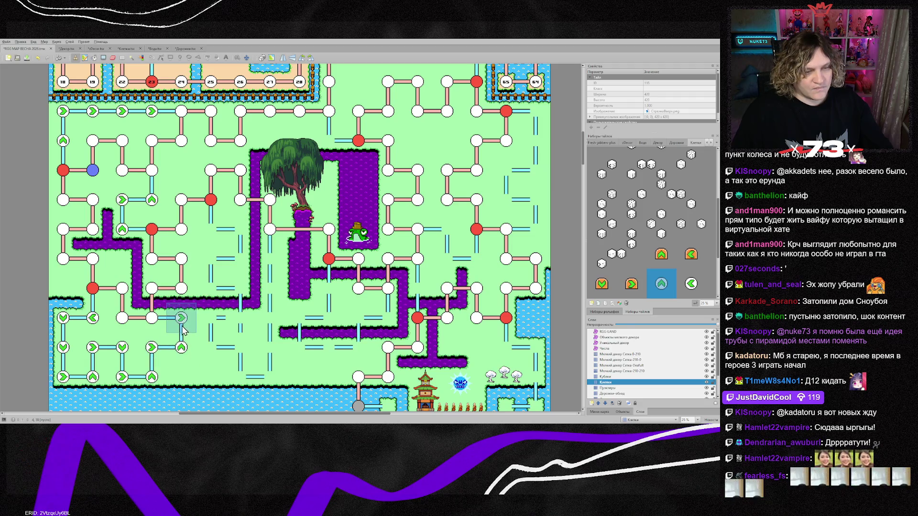
mouse_move(214, 244)
mouse_down()
mouse_move(240, 232)
mouse_move(240, 259)
mouse_move(219, 269)
mouse_up()
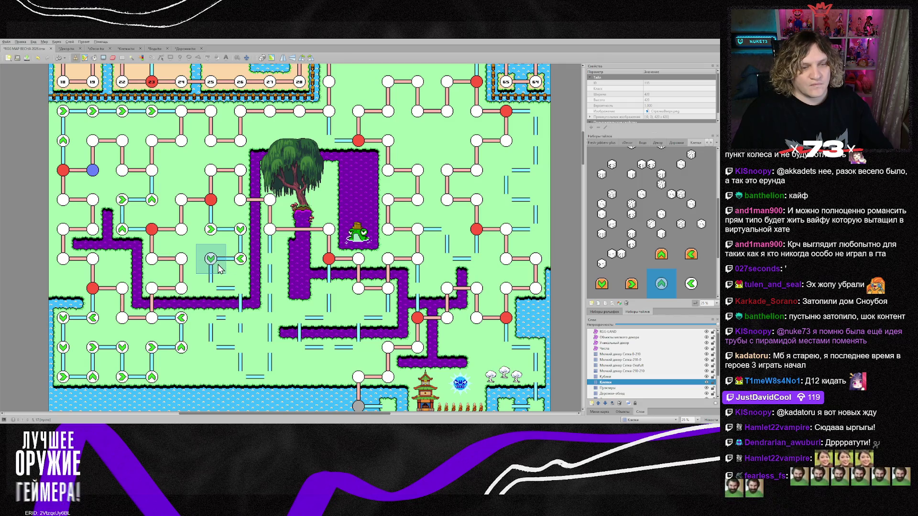
key(z)
click(214, 271)
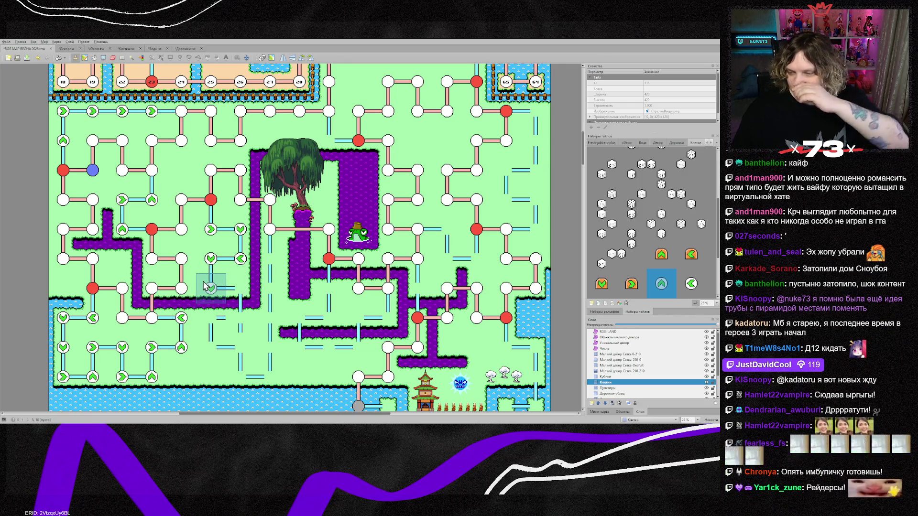
mouse_move(211, 295)
mouse_down()
mouse_move(240, 289)
mouse_move(240, 318)
mouse_up()
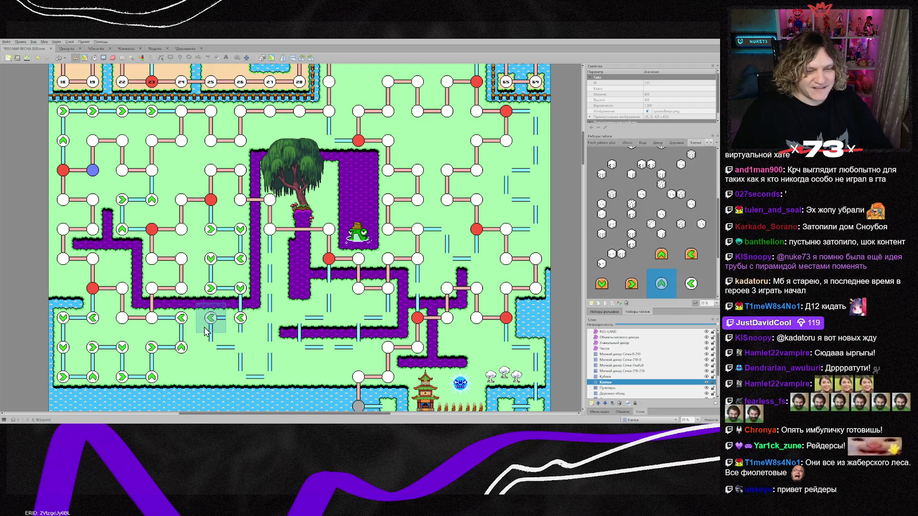
key(x)
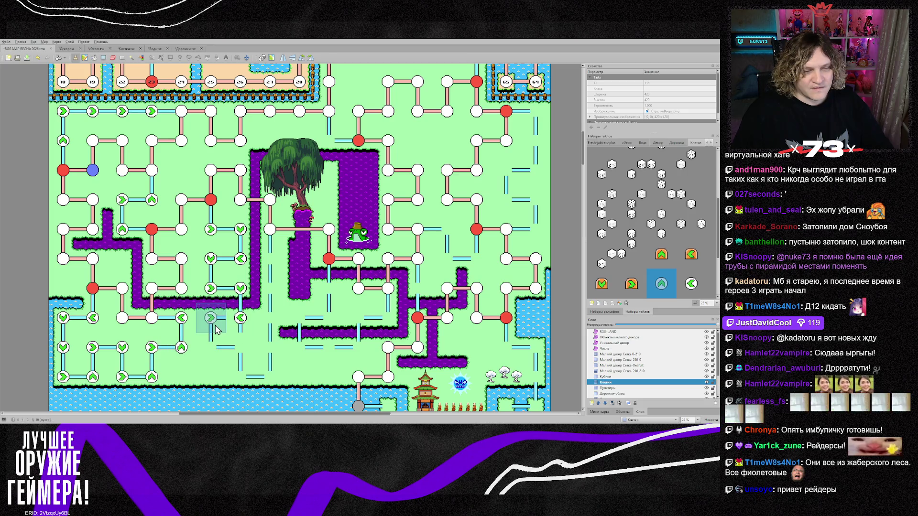
click(216, 329)
key(z)
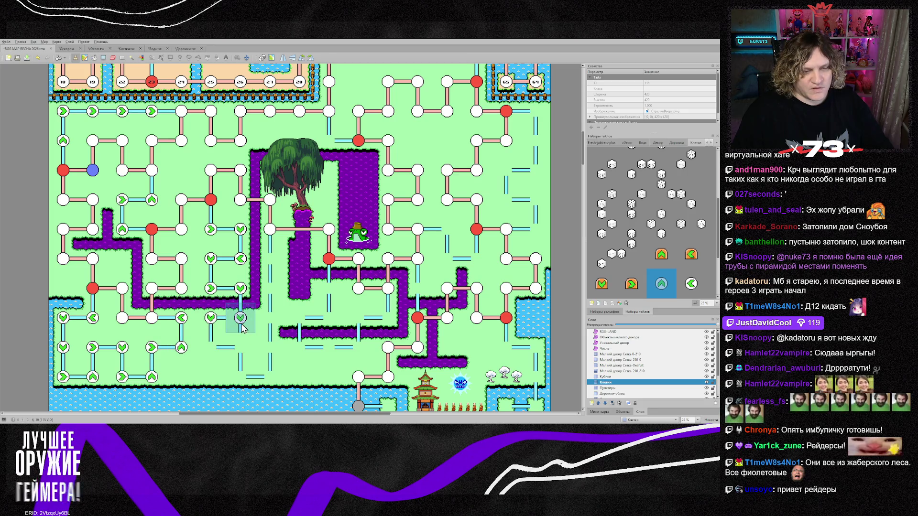
Toggle layer highlighting, sample a path tile on the path layer, and return to Клетки.
key(ctrl+h)
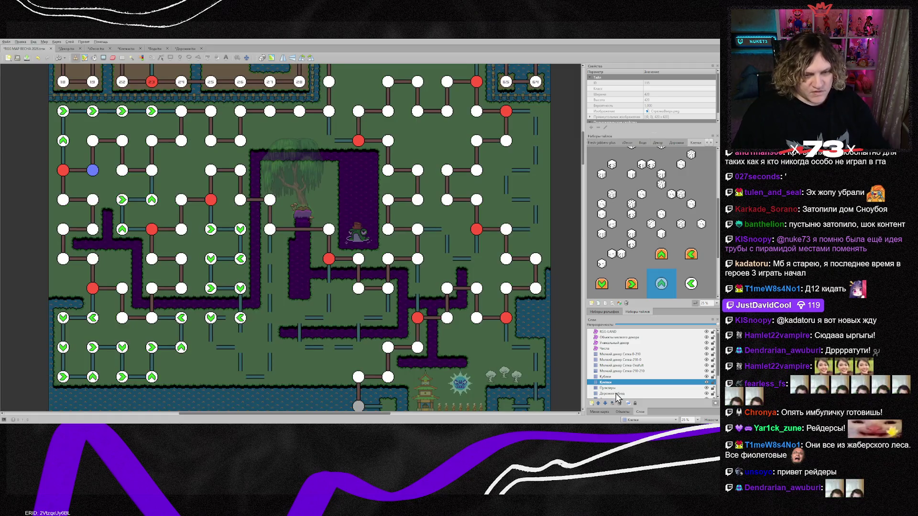
click(614, 394)
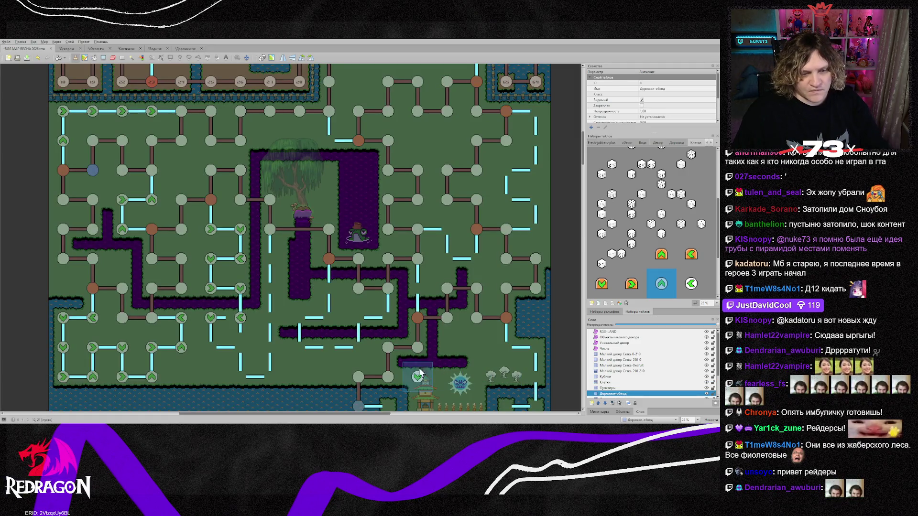
right_click(247, 357)
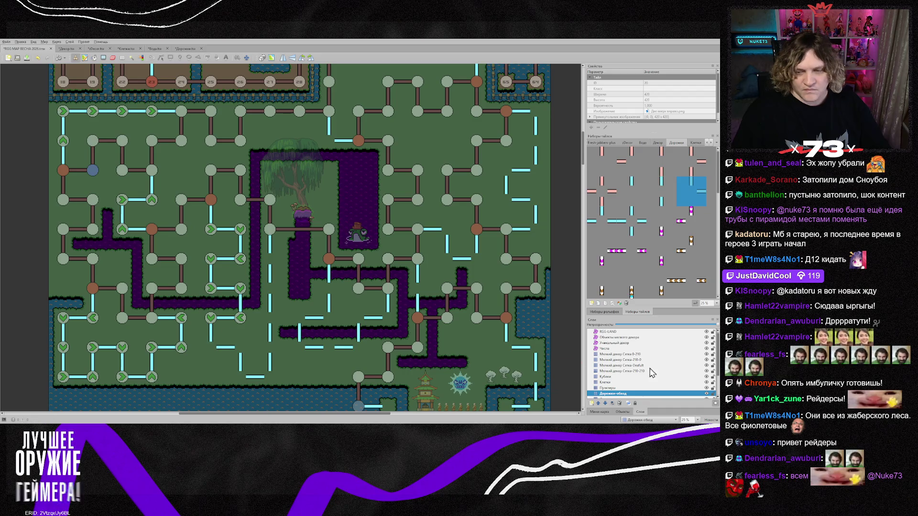
click(606, 383)
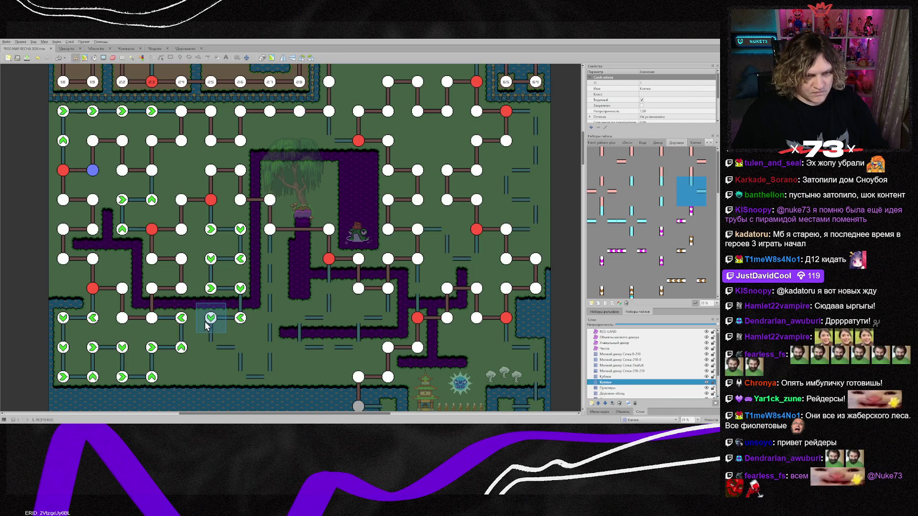
key(z)
key(ctrl+h)
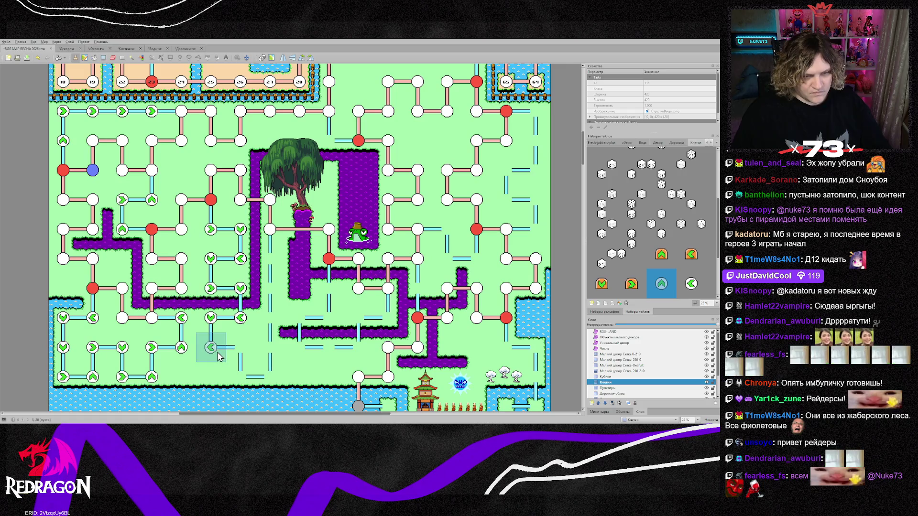
Paint arrow cells up the central path column, along the river path and upper paths.
click(240, 377)
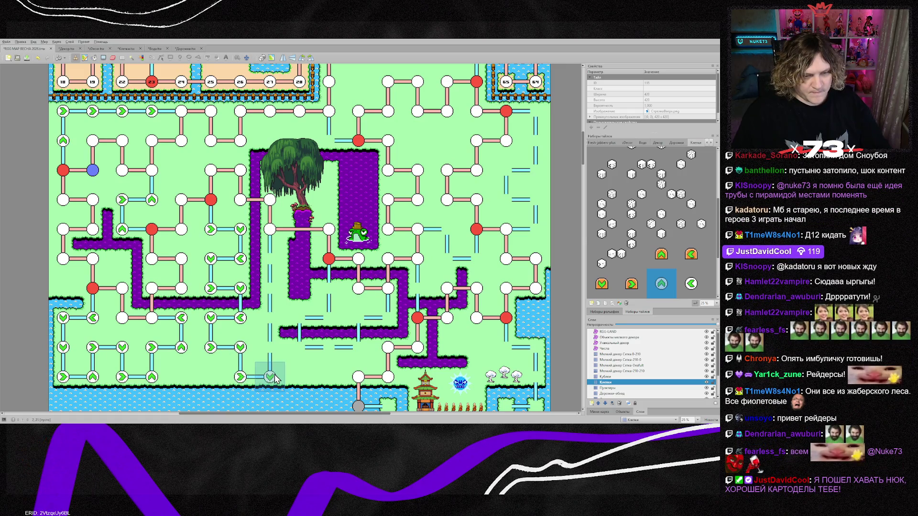
drag(275, 377, 274, 262)
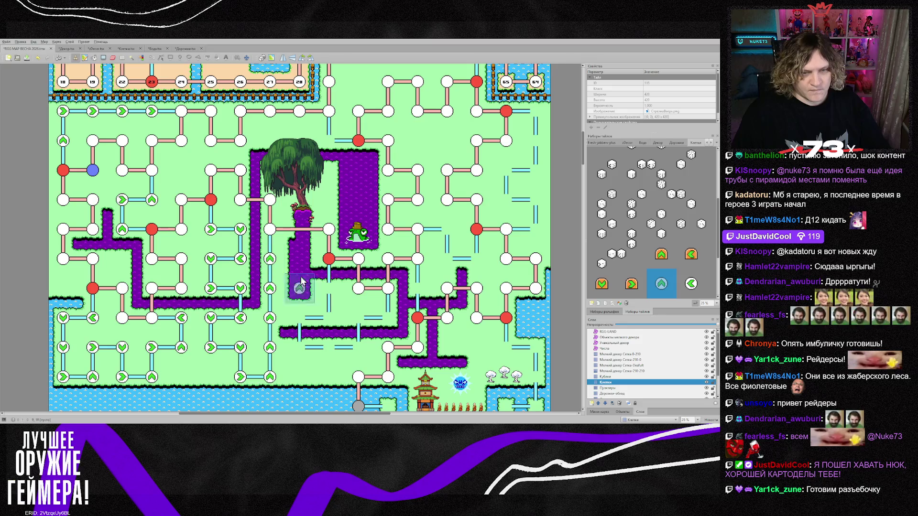
mouse_move(337, 298)
mouse_down()
mouse_move(335, 325)
mouse_move(308, 353)
mouse_move(363, 350)
mouse_up()
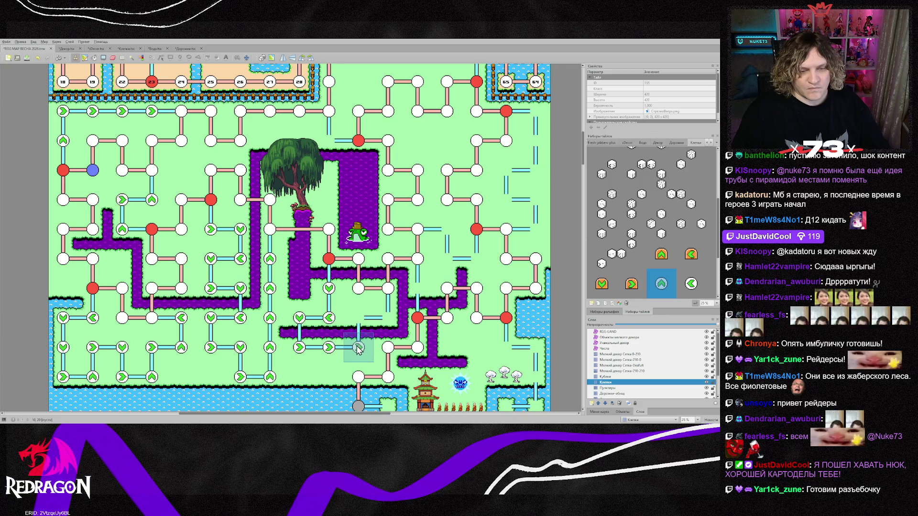
mouse_move(359, 354)
mouse_down()
mouse_move(360, 320)
mouse_move(389, 319)
mouse_move(421, 288)
mouse_move(481, 264)
mouse_move(448, 261)
mouse_move(448, 230)
mouse_up()
click(336, 144)
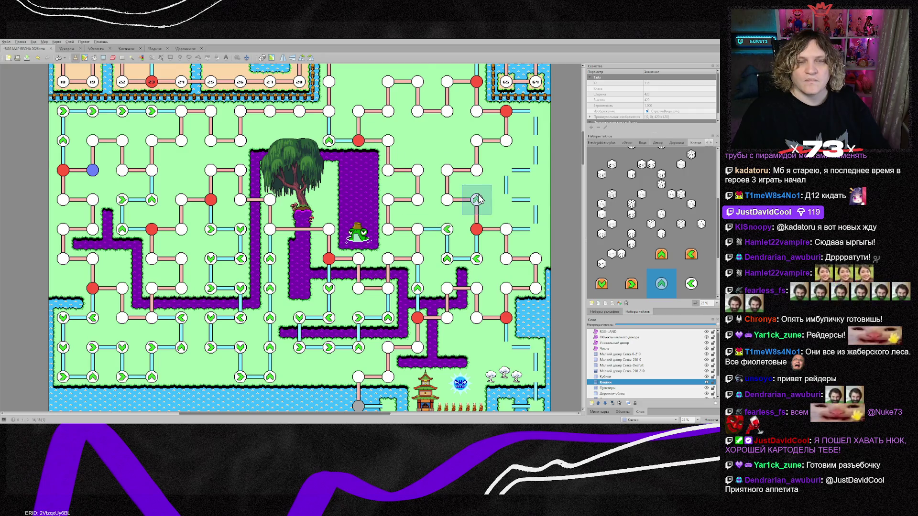
scroll(336, 144, up, 3)
click(454, 152)
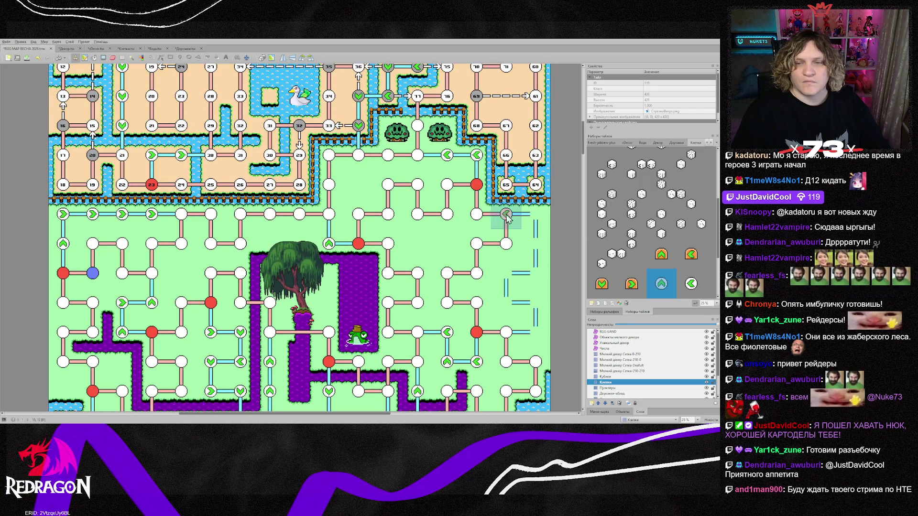
Place arrow cells down the right-edge path, rotating the stamp for each turn.
click(543, 255)
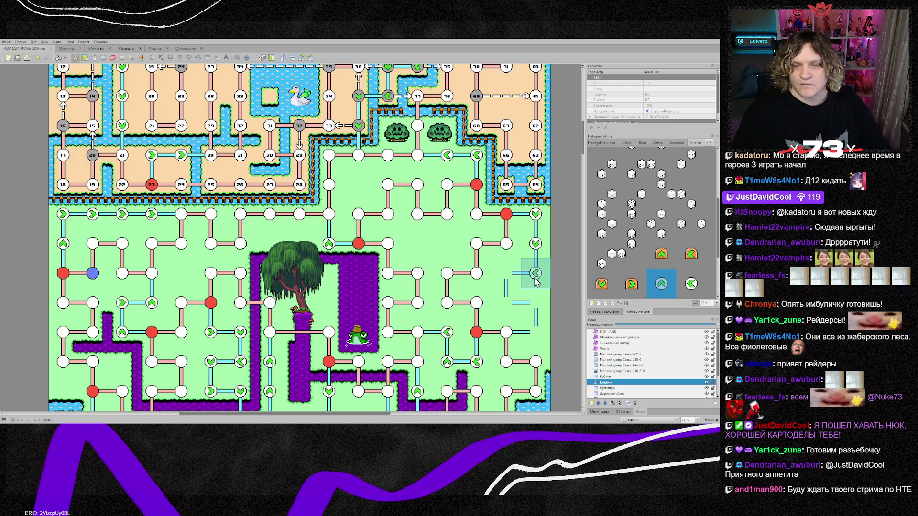
click(541, 282)
click(511, 282)
click(514, 304)
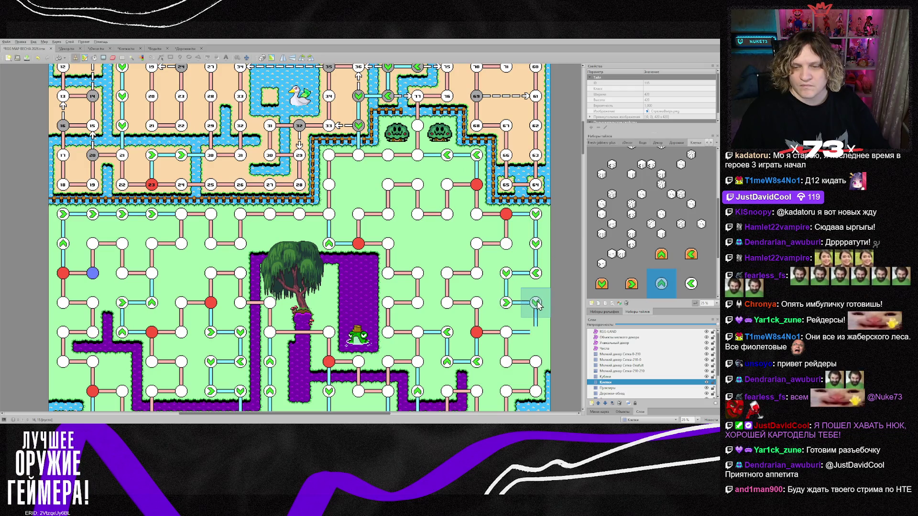
click(533, 318)
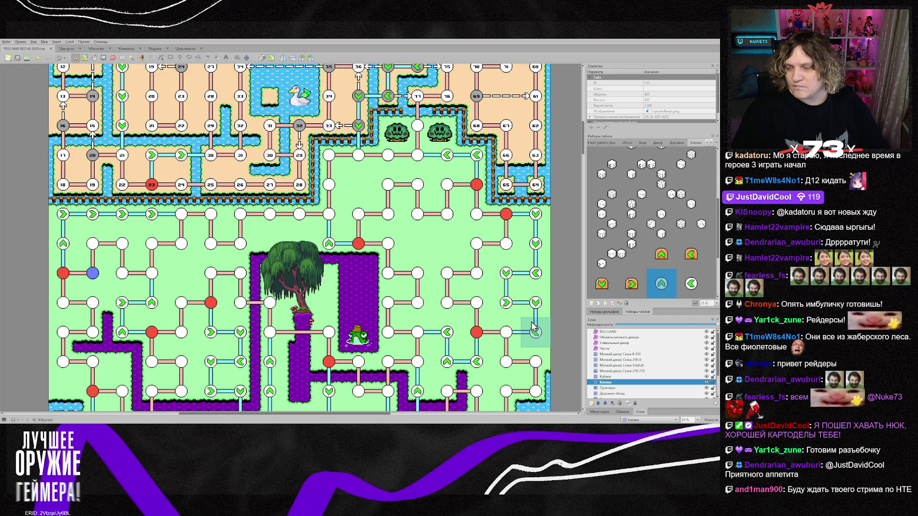
key(z)
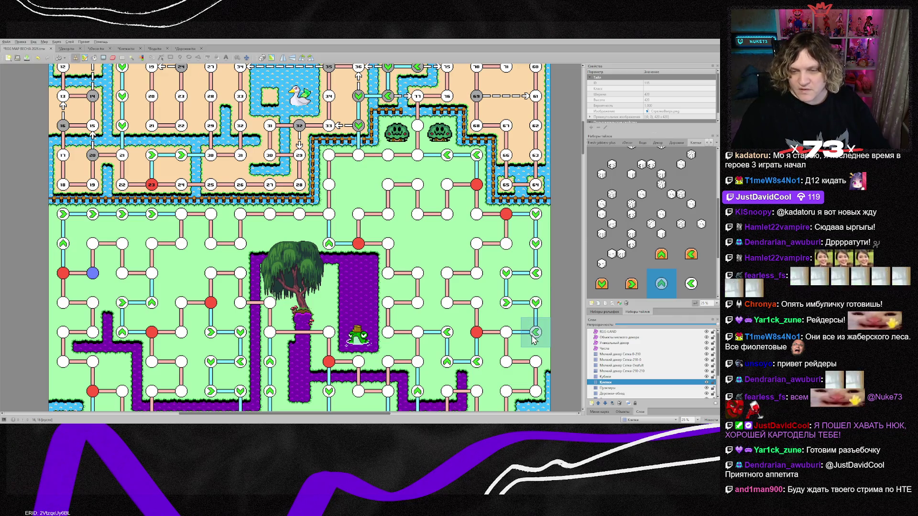
scroll(531, 334, down, 3)
click(533, 340)
key(z)
scroll(538, 351, down, 1)
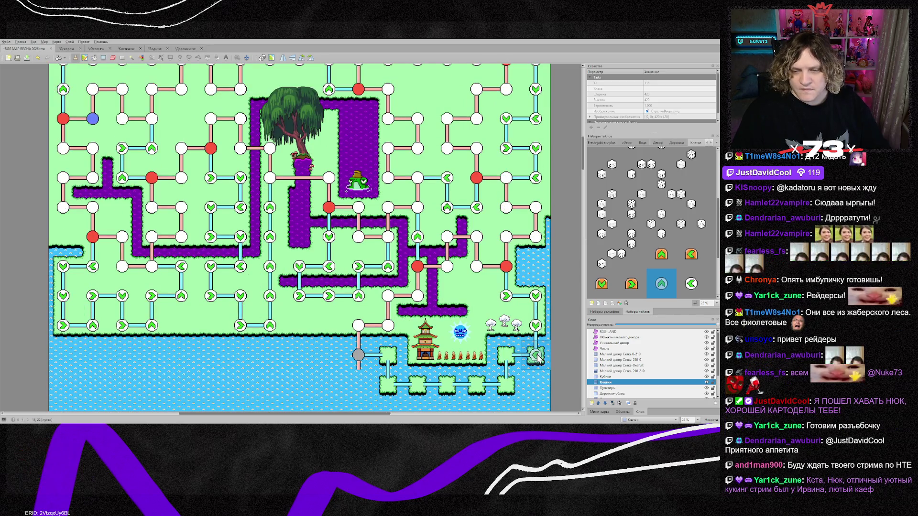
Add down, left and up arrow cells around the island loop below the temple.
click(507, 356)
key(z)
drag(507, 386, 416, 388)
key(z)
click(388, 386)
key(z)
click(388, 354)
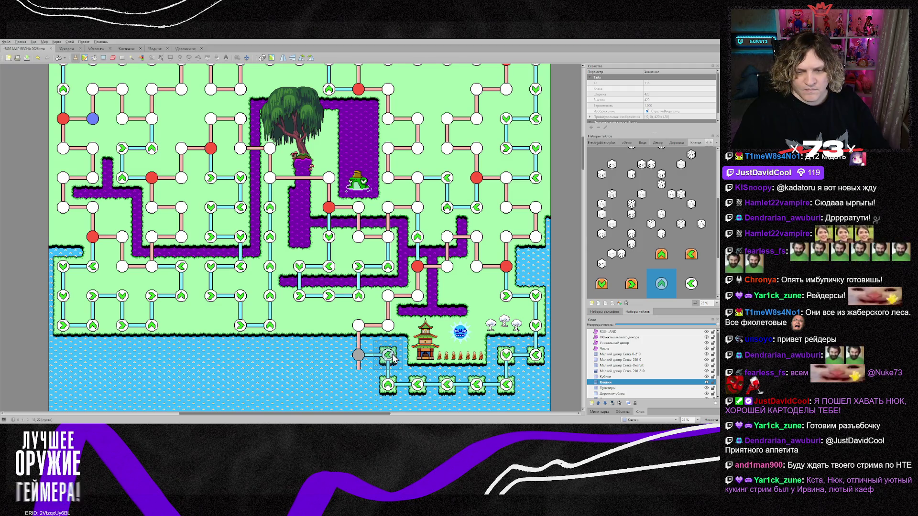
scroll(314, 365, up, 2)
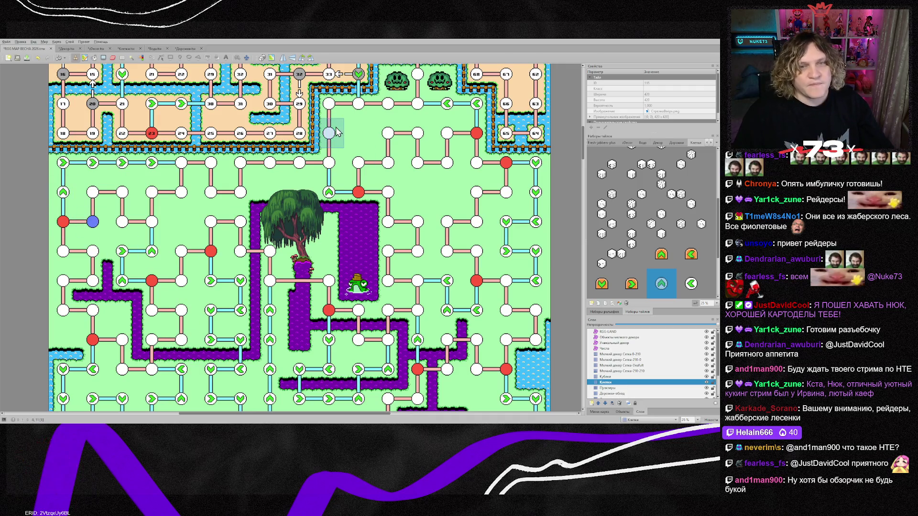
Sample the blue special cell and turn seven white nodes across the left, centre and right blue.
right_click(93, 222)
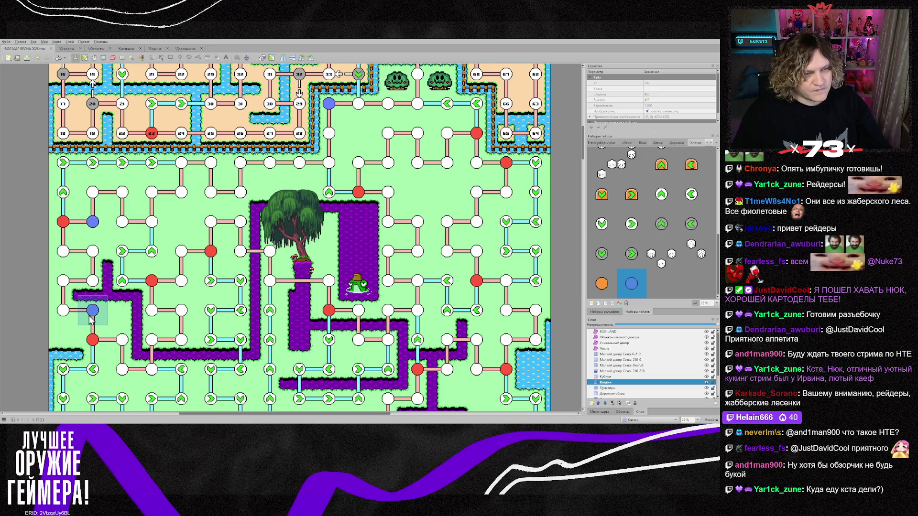
click(152, 310)
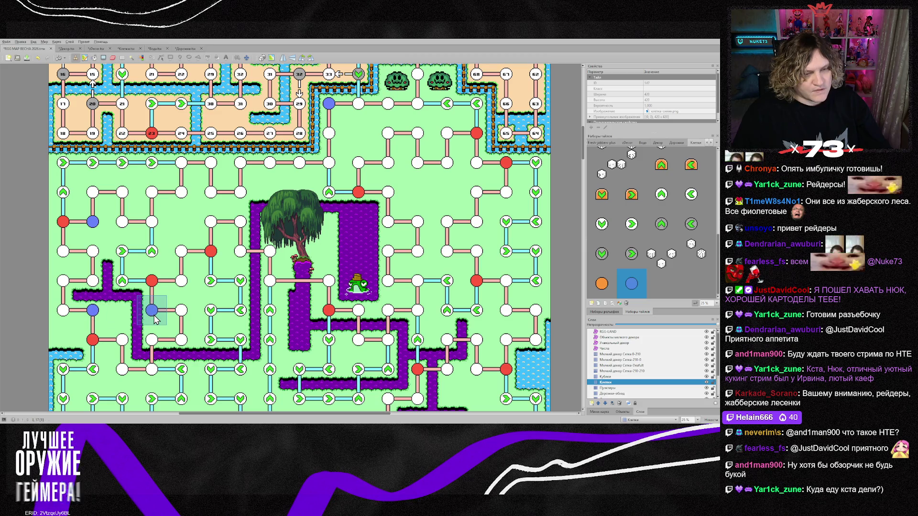
click(193, 265)
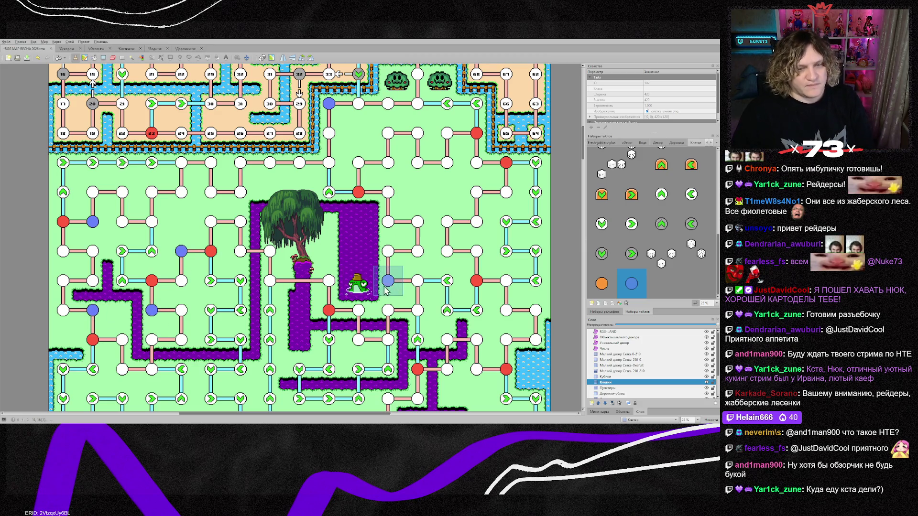
click(338, 290)
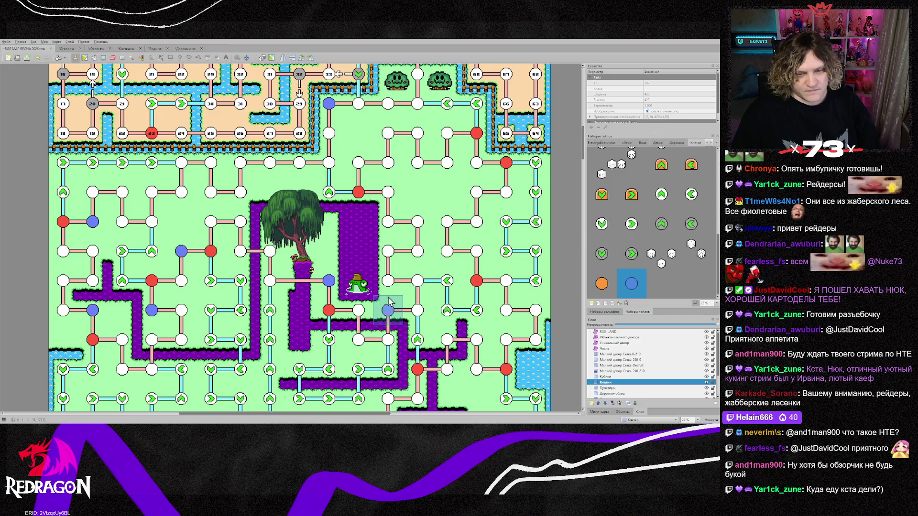
click(391, 195)
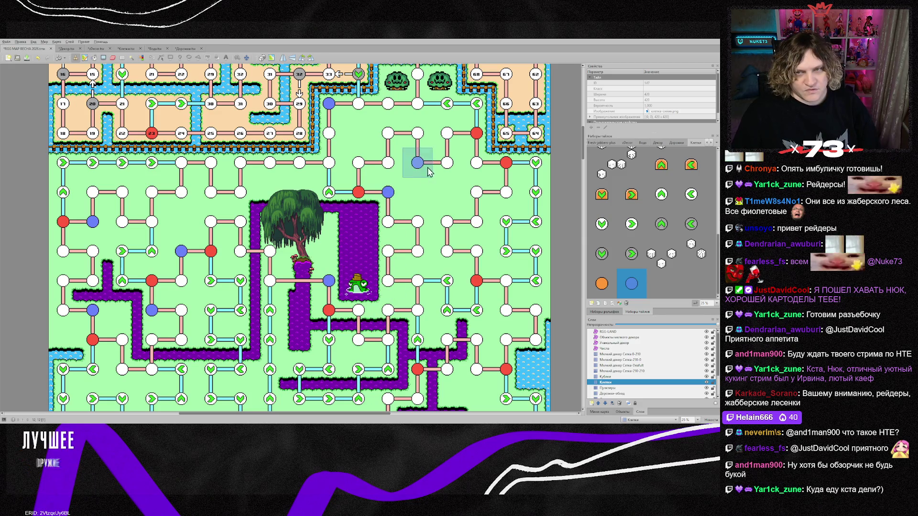
click(474, 164)
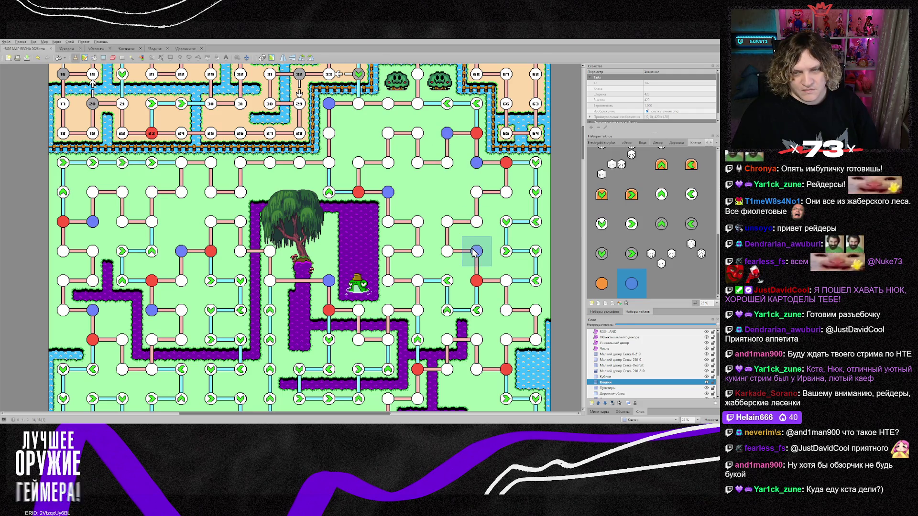
click(505, 340)
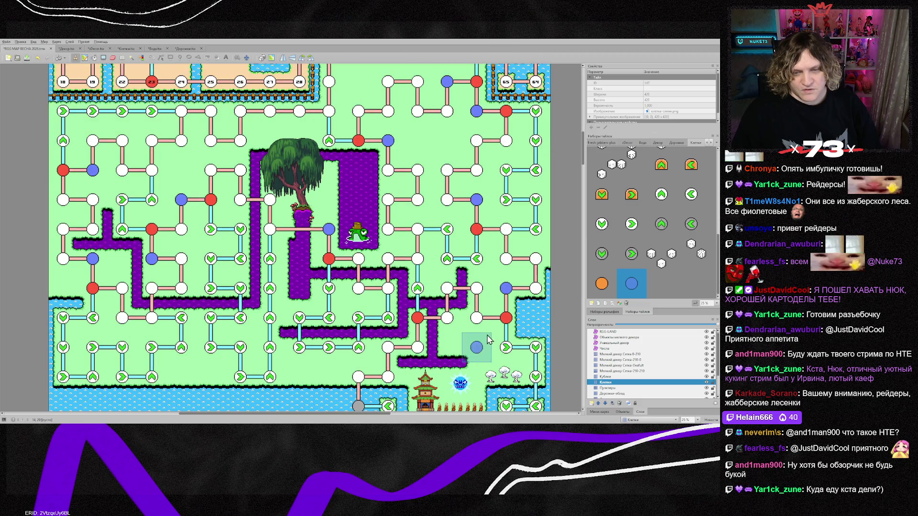
scroll(449, 328, down, 2)
click(448, 326)
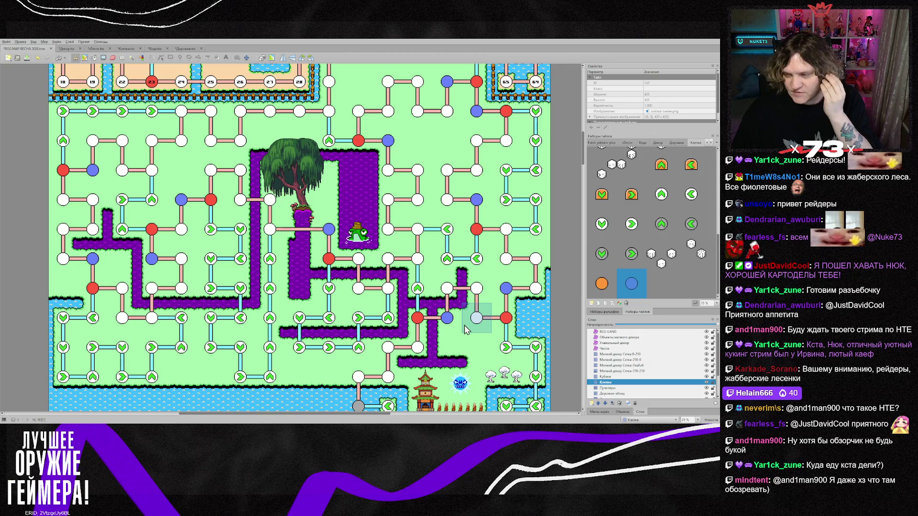
scroll(383, 330, down, 3)
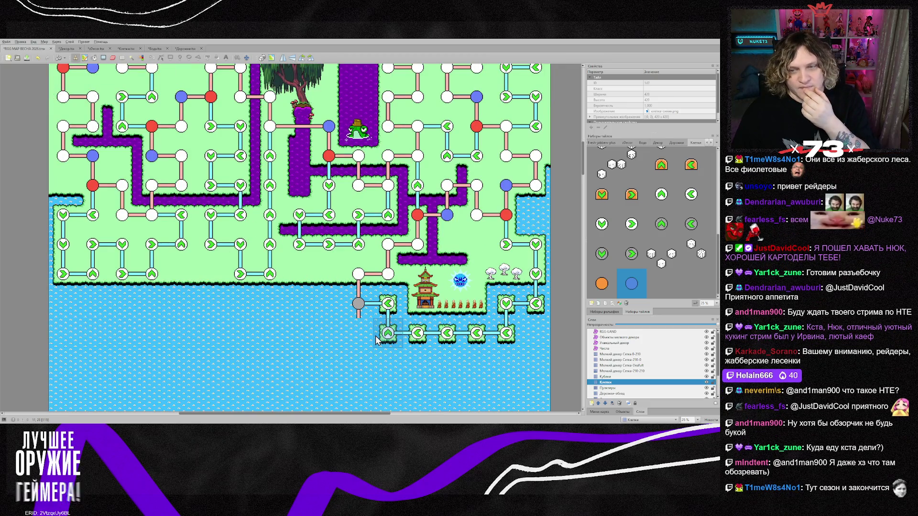
scroll(376, 339, up, 5)
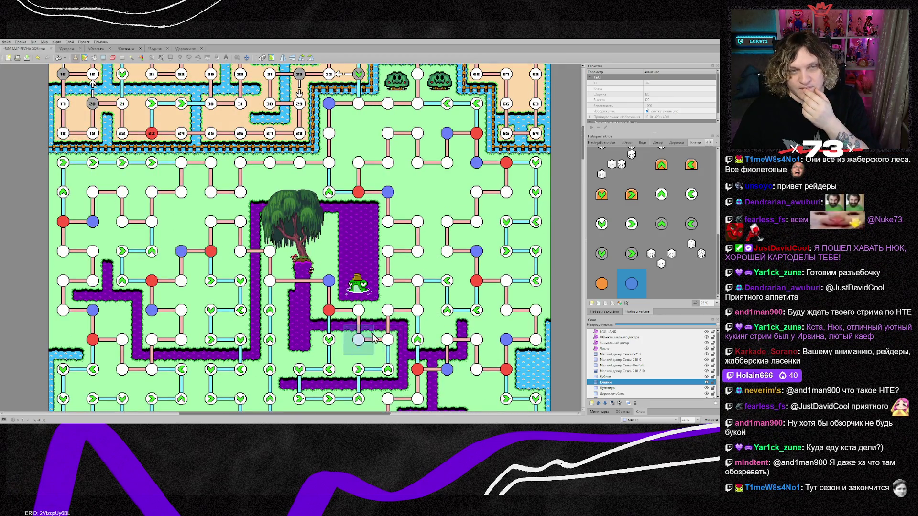